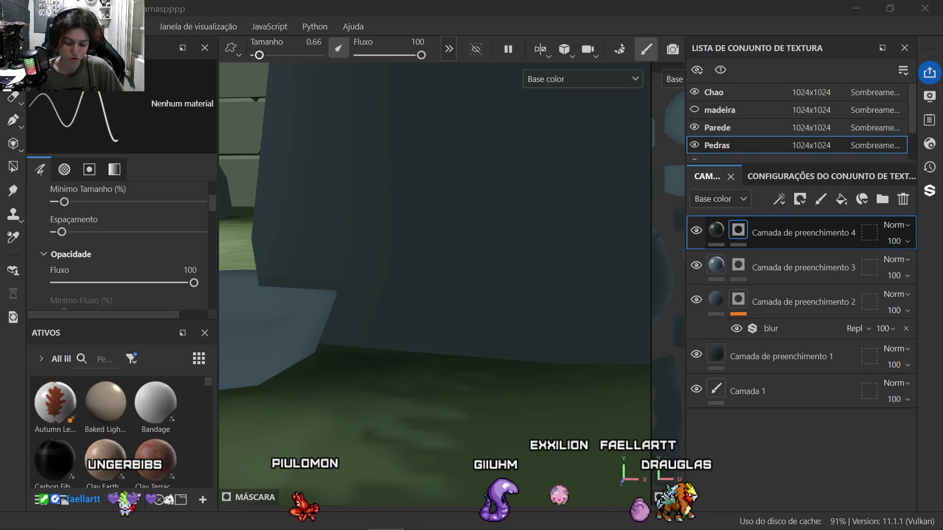
Step: Orbit around the rocks and wall to line up the flat rock's base for painting
mouse_move(389, 349)
left_mouse_down("alt")
mouse_move(350, 349)
mouse_move(403, 369)
left_mouse_up("alt")
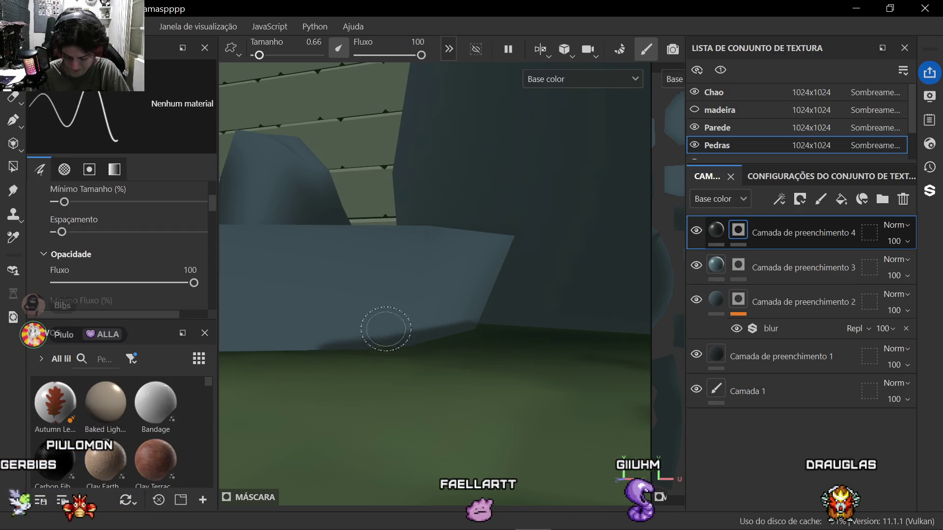
mouse_move(387, 328)
middle_mouse_down("alt")
mouse_move(509, 391)
mouse_move(441, 421)
middle_mouse_up("alt")
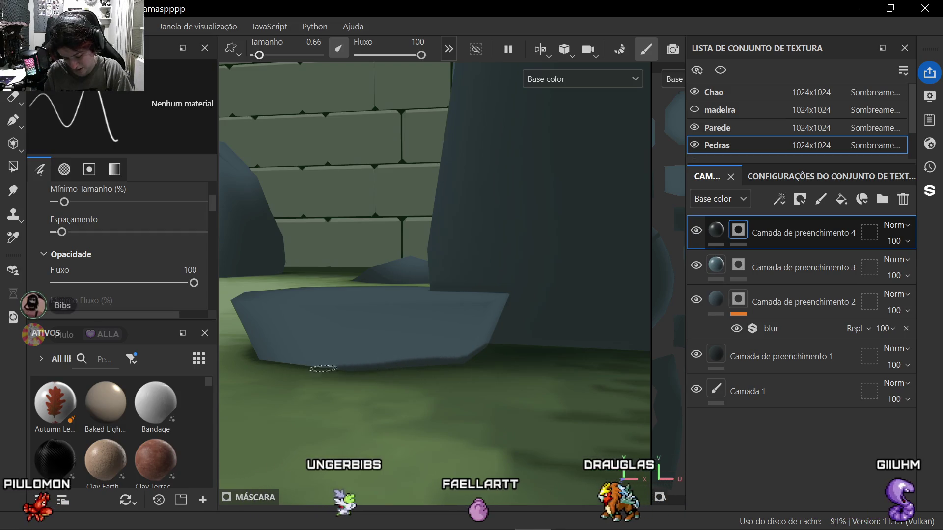
mouse_move(333, 370)
left_mouse_down("alt")
mouse_move(339, 420)
mouse_move(437, 398)
left_mouse_up("alt")
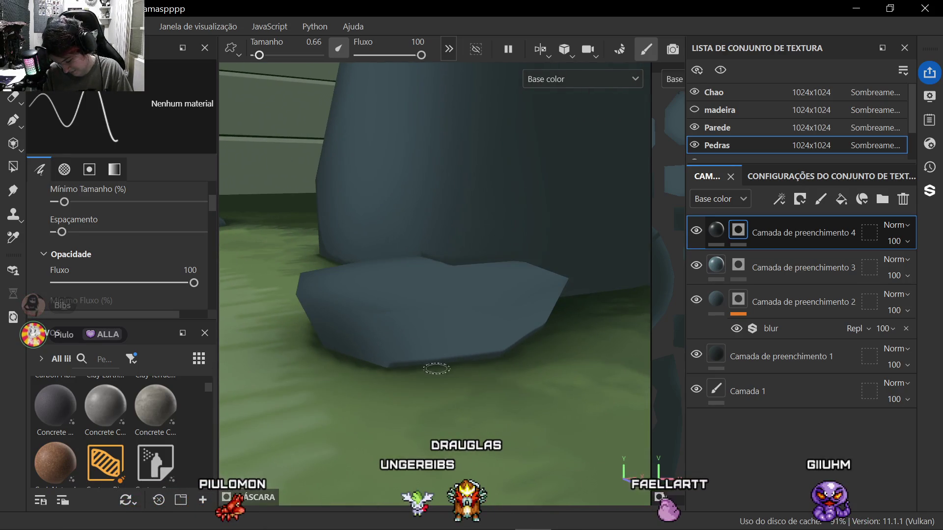
mouse_move(580, 299)
left_mouse_down("alt")
mouse_move(516, 316)
mouse_move(390, 405)
mouse_move(568, 346)
mouse_move(442, 372)
mouse_move(449, 377)
left_mouse_up("alt")
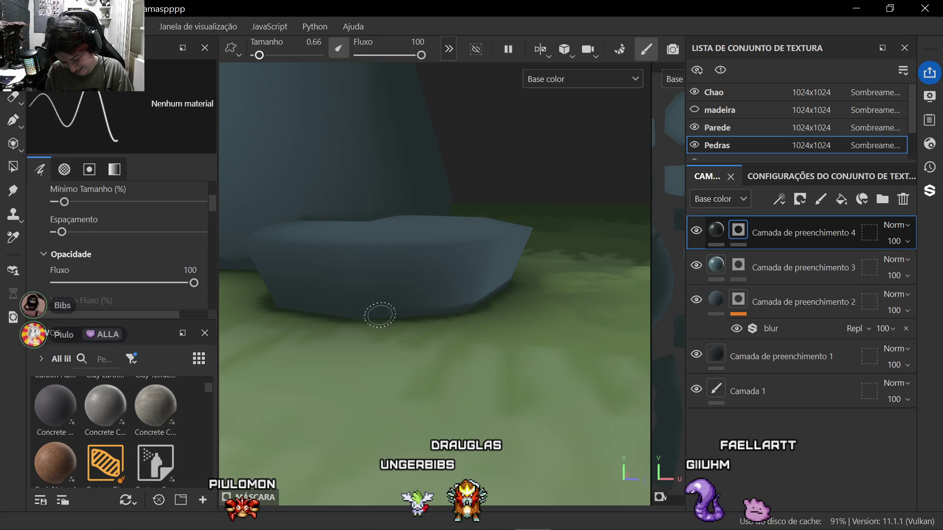
mouse_move(395, 305)
left_mouse_down("alt")
mouse_move(340, 335)
mouse_move(360, 358)
left_mouse_up("alt")
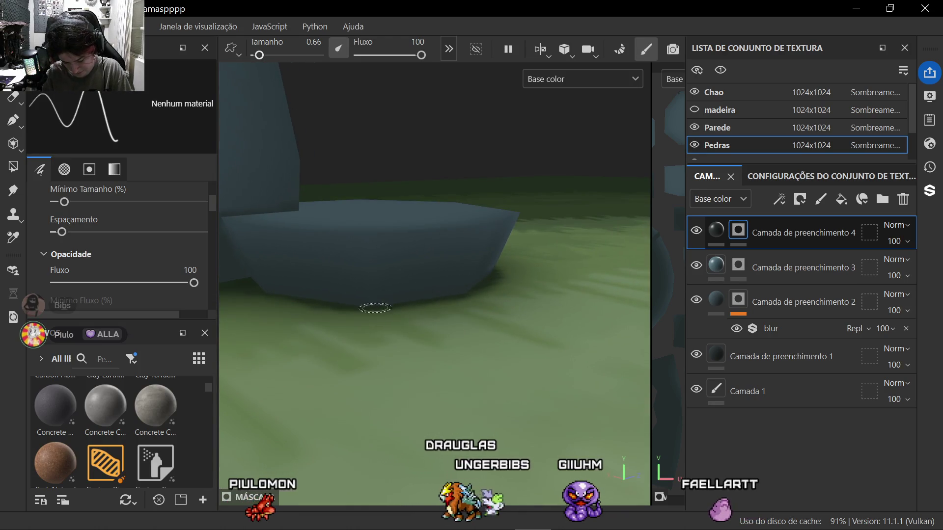
left_click_drag(296, 273, 381, 286, "alt")
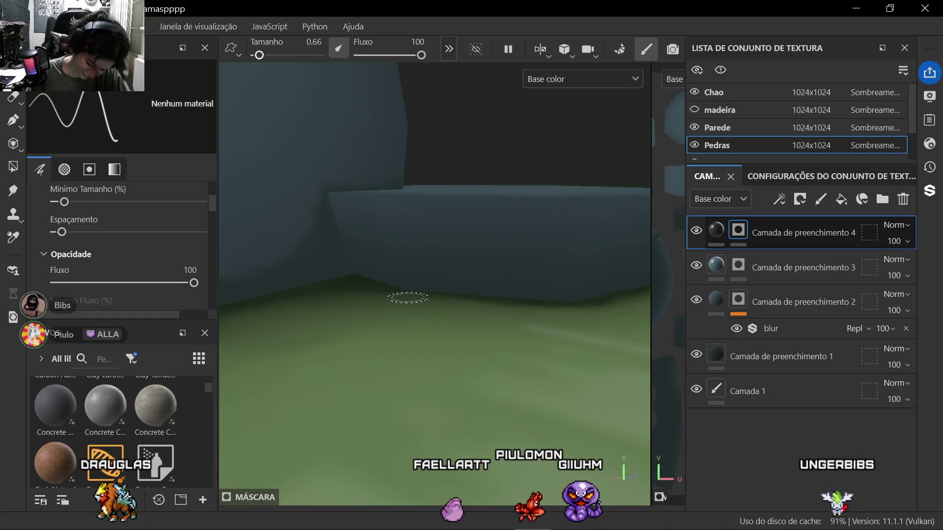
mouse_move(395, 304)
left_mouse_down("alt")
mouse_move(354, 310)
mouse_move(312, 359)
mouse_move(439, 368)
mouse_move(324, 346)
mouse_move(350, 376)
left_mouse_up("alt")
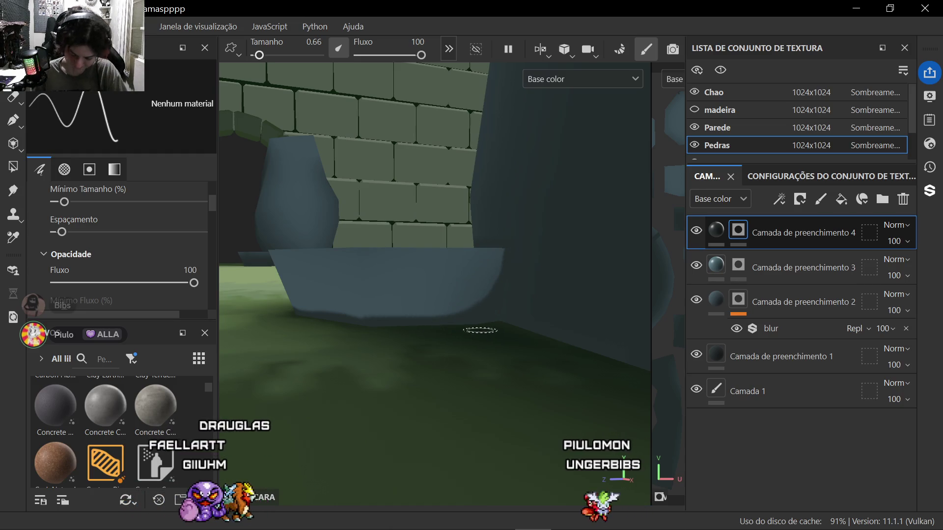
middle_click_drag(539, 386, 360, 322, "alt")
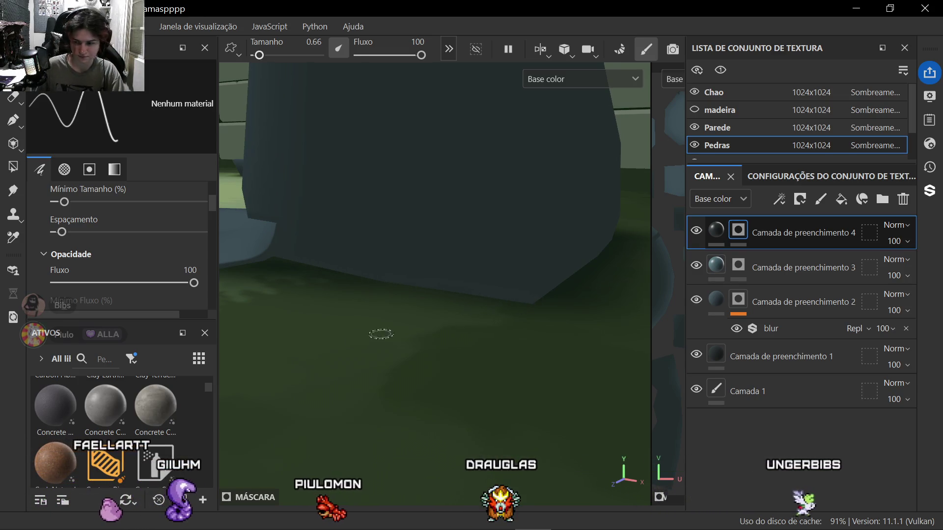
scroll(442, 324, "down", 5)
scroll(415, 342, "down", 5)
mouse_move(415, 342)
left_mouse_down("alt")
mouse_move(347, 337)
mouse_move(385, 386)
mouse_move(553, 352)
left_mouse_up("alt")
mouse_move(366, 364)
left_mouse_down("alt")
mouse_move(420, 376)
mouse_move(505, 339)
left_mouse_up("alt")
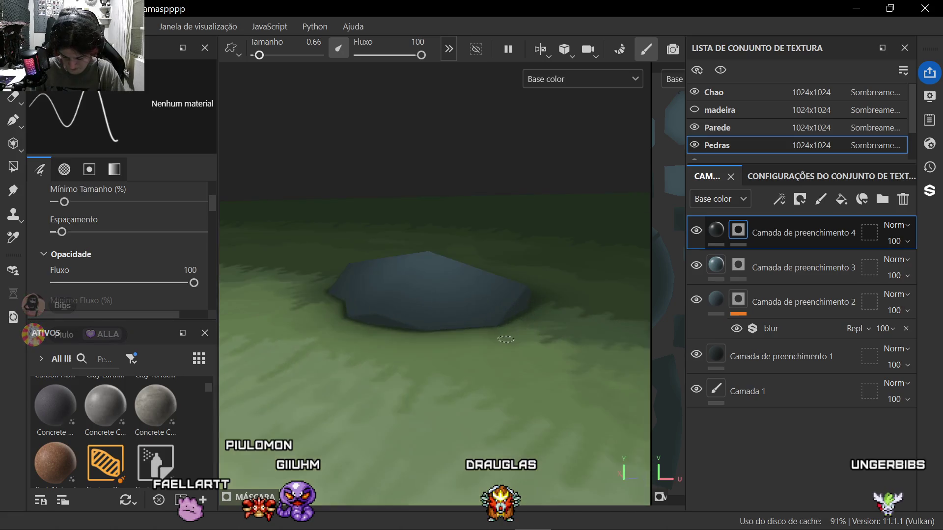
scroll(506, 339, "up", 3)
scroll(478, 350, "up", 2)
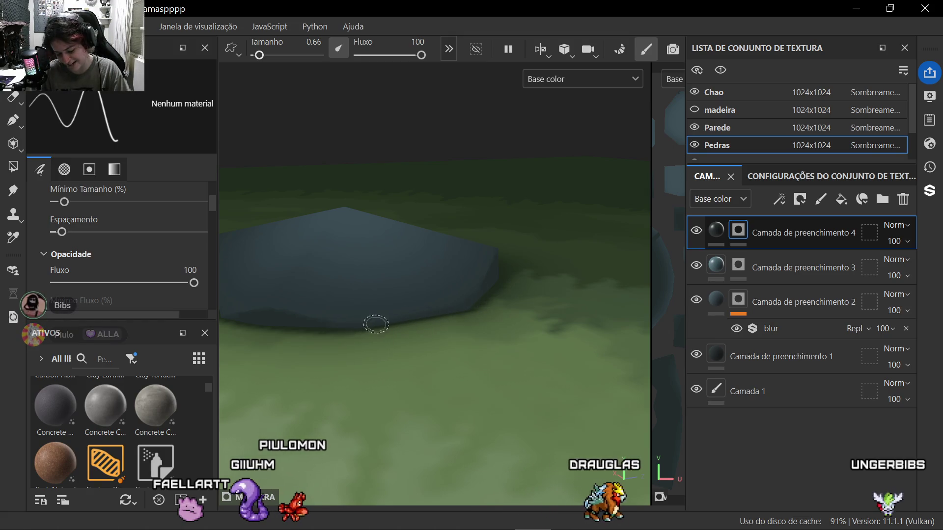
scroll(376, 309, "down", 3)
mouse_move(413, 280)
middle_mouse_down()
mouse_move(359, 355)
mouse_move(442, 361)
mouse_move(477, 390)
middle_mouse_up()
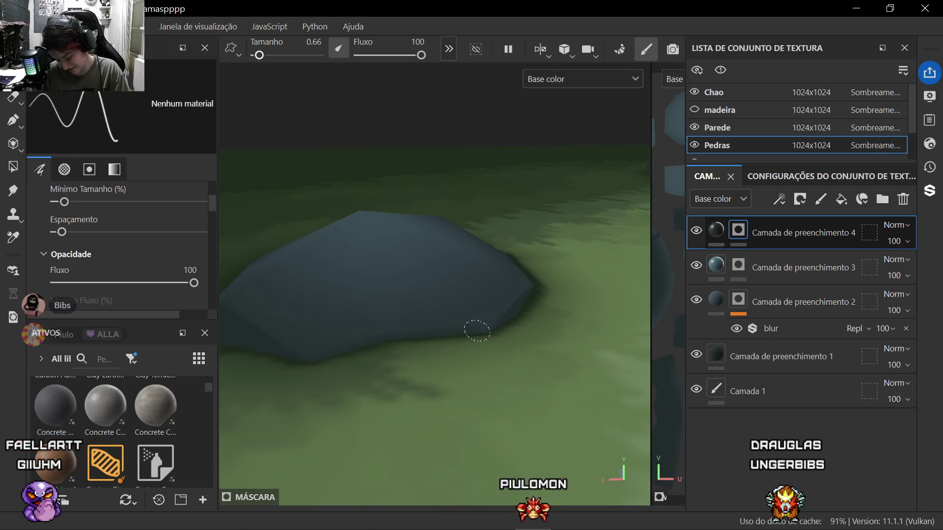
scroll(457, 317, "down", 3)
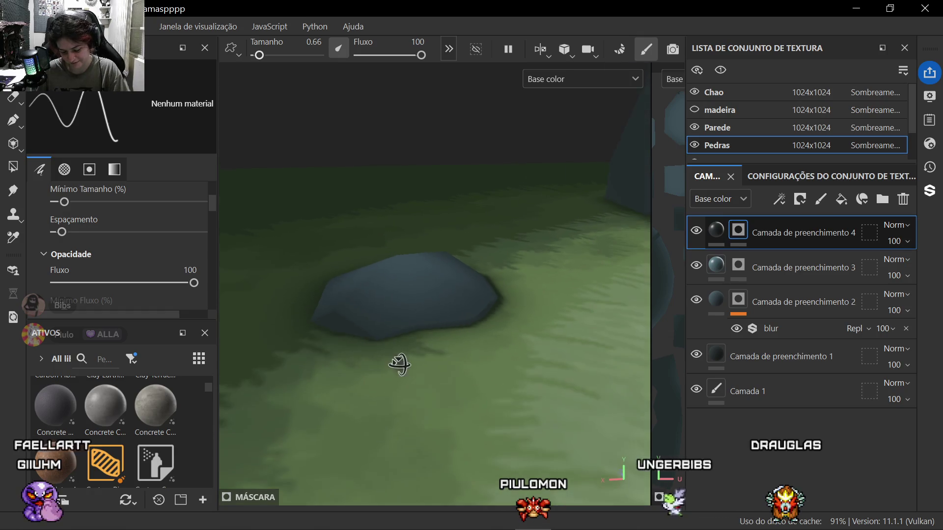
mouse_move(398, 369)
left_mouse_down("alt")
mouse_move(407, 346)
mouse_move(330, 324)
left_mouse_up("alt")
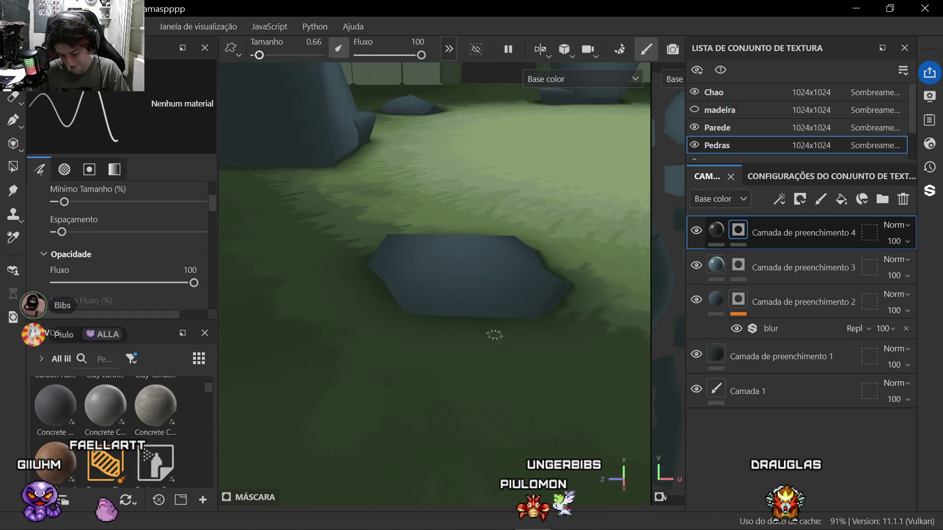
scroll(465, 346, "up", 4)
middle_click_drag(472, 400, 530, 402)
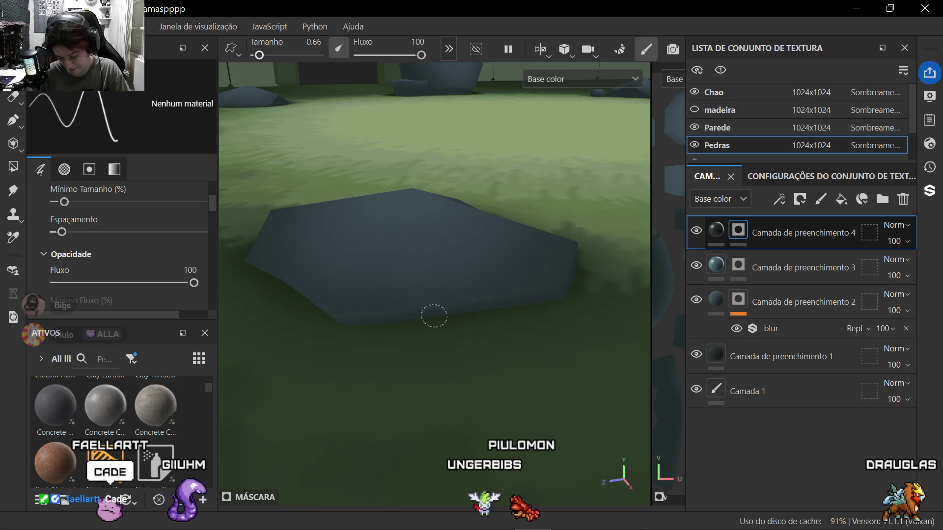
mouse_move(598, 276)
left_mouse_down("alt")
mouse_move(515, 280)
mouse_move(508, 317)
left_mouse_up("alt")
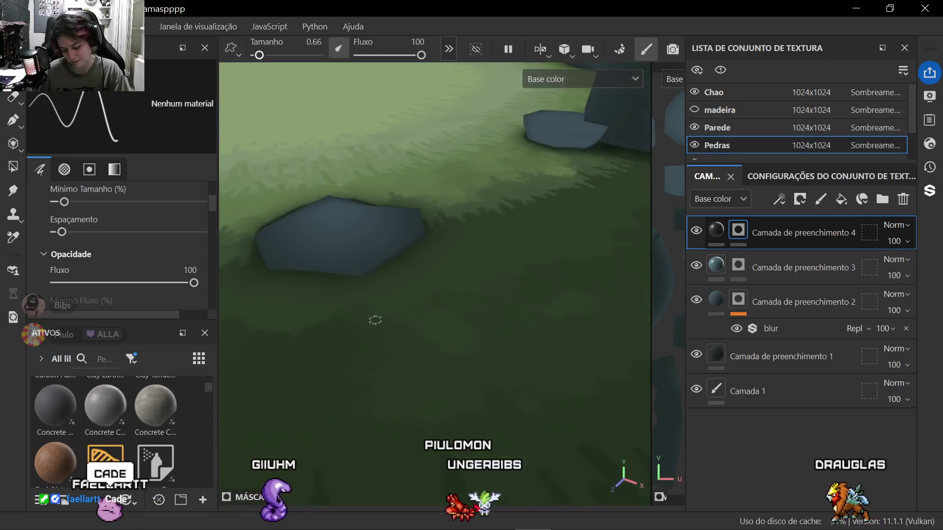
scroll(509, 354, "up", 3)
left_click_drag(509, 354, 482, 289, "alt")
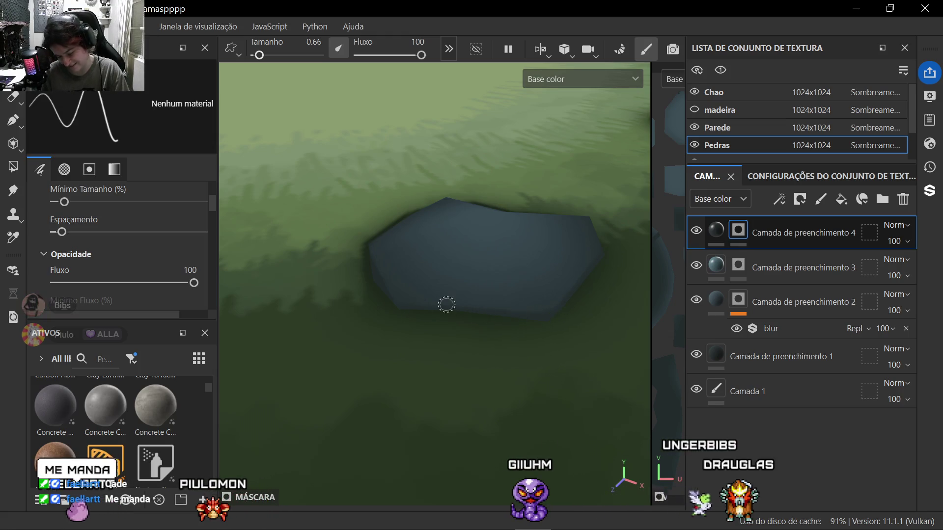
scroll(447, 305, "down", 5)
mouse_move(446, 295)
left_mouse_down("alt")
mouse_move(382, 334)
mouse_move(360, 312)
mouse_move(376, 309)
mouse_move(369, 302)
left_mouse_up("alt")
mouse_move(369, 302)
middle_mouse_down("alt")
mouse_move(359, 295)
mouse_move(384, 313)
mouse_move(343, 332)
mouse_move(431, 332)
middle_mouse_up("alt")
scroll(431, 331, "down", 4)
mouse_move(431, 332)
left_mouse_down("alt")
mouse_move(445, 374)
mouse_move(350, 372)
mouse_move(379, 316)
left_mouse_up("alt")
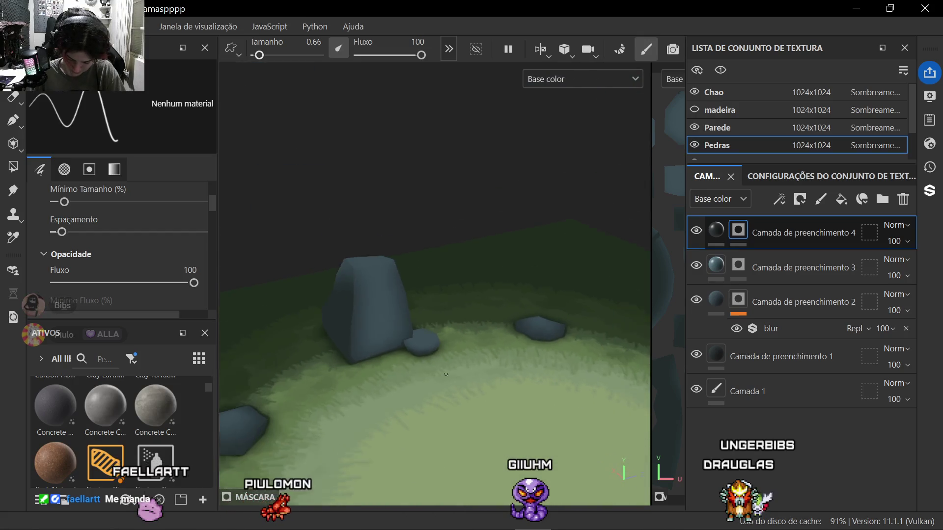
middle_click_drag(379, 316, 384, 322, "alt")
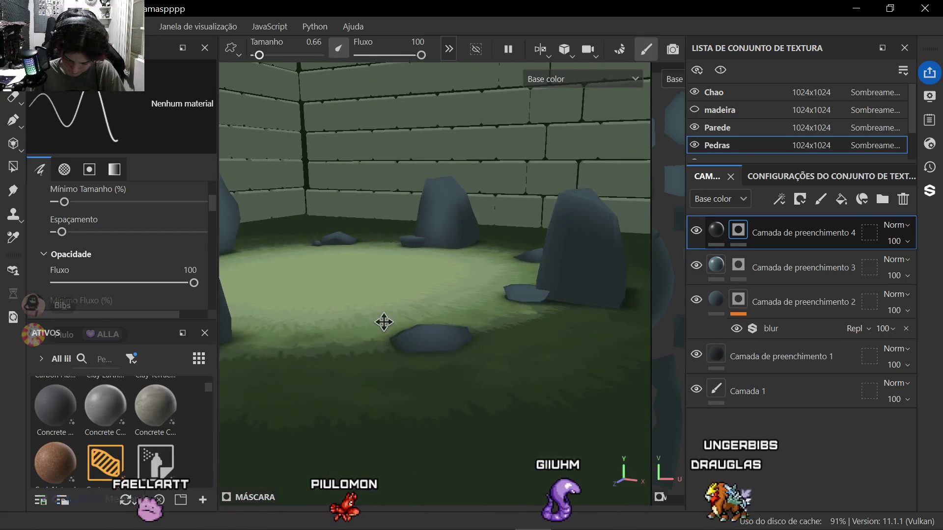
scroll(384, 323, "up", 3)
scroll(412, 309, "up", 4)
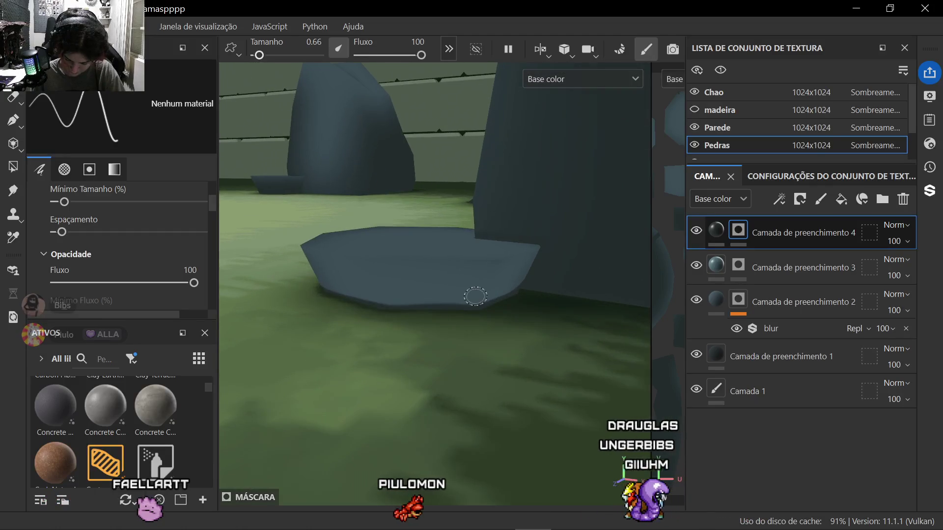
Step: Paint dark shading strokes along the flat rock's base and check them from several angles
left_click_drag(499, 369, 509, 310, "alt")
left_click_drag(520, 276, 515, 317)
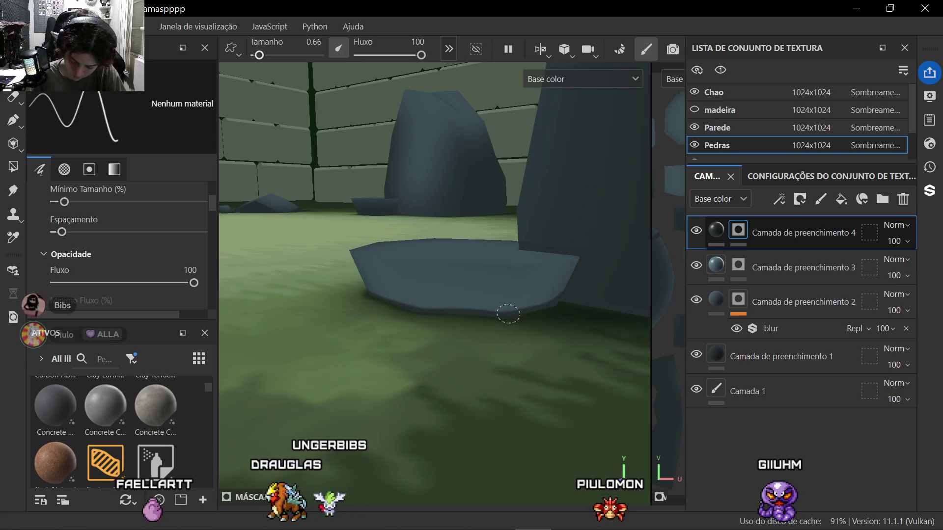
mouse_move(516, 308)
left_mouse_down("alt")
mouse_move(501, 316)
mouse_move(590, 318)
mouse_move(535, 321)
mouse_move(368, 284)
mouse_move(344, 295)
mouse_move(508, 310)
left_mouse_up("alt")
right_click_drag(508, 309, 678, 318, "alt")
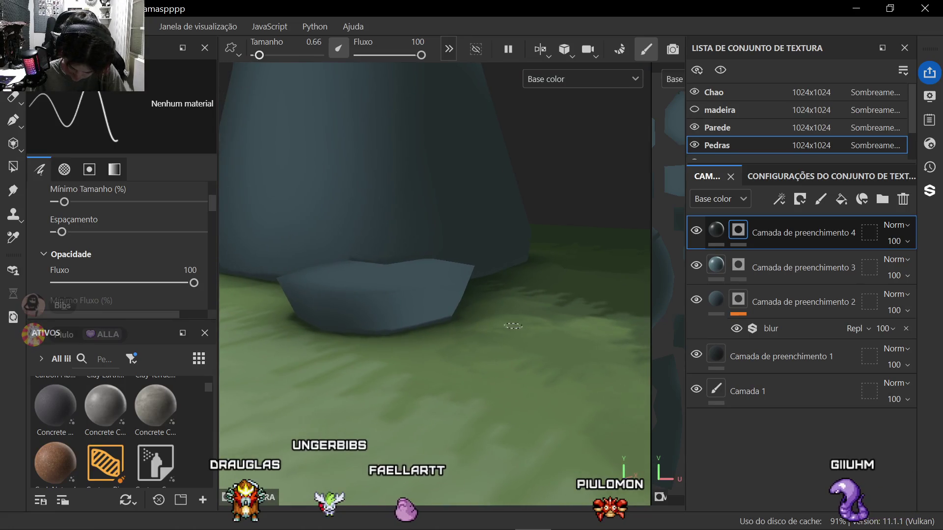
scroll(485, 317, "up", 2)
left_click_drag(485, 317, 470, 329, "alt")
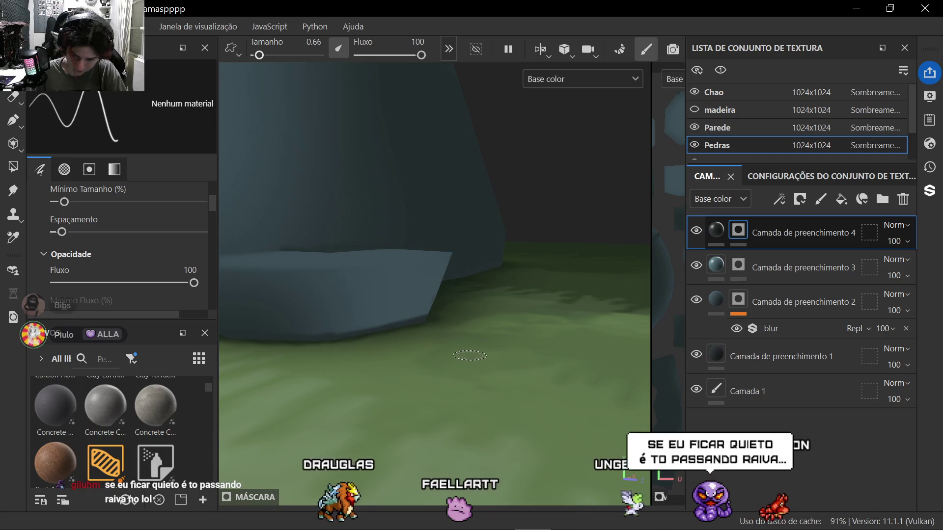
mouse_move(469, 356)
left_mouse_down("alt")
mouse_move(407, 355)
mouse_move(462, 335)
left_mouse_up("alt")
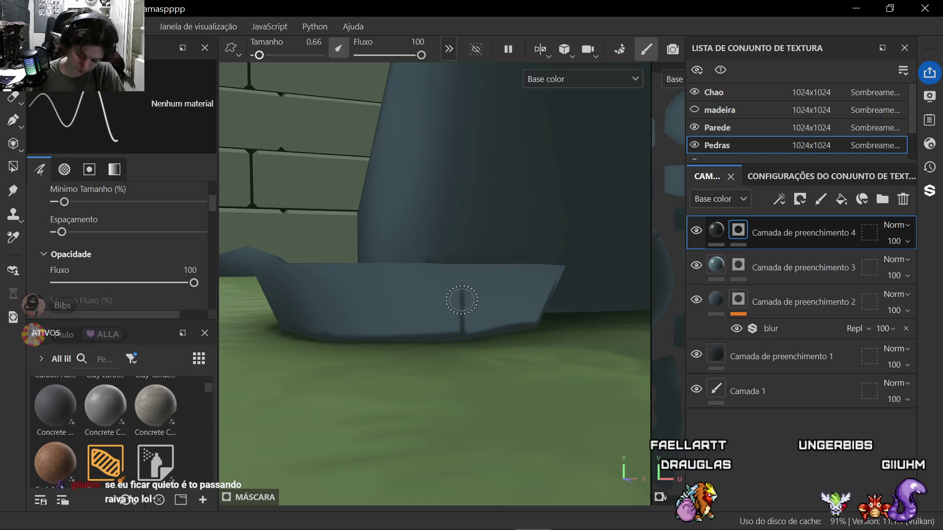
mouse_move(463, 297)
left_mouse_down("alt")
mouse_move(391, 324)
mouse_move(473, 360)
mouse_move(435, 406)
mouse_move(412, 402)
mouse_move(434, 364)
left_mouse_up("alt")
scroll(317, 328, "up", 3)
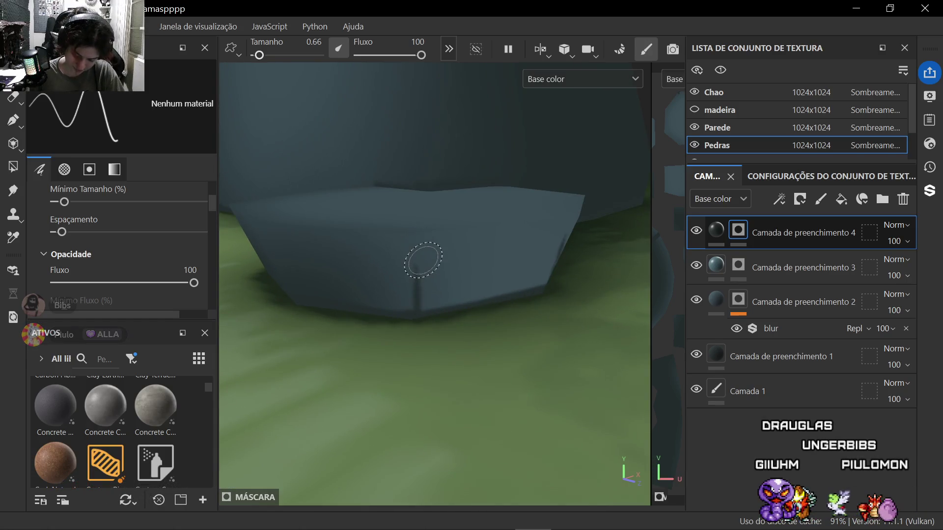
scroll(423, 259, "down", 3)
mouse_move(435, 273)
left_mouse_down("alt")
mouse_move(487, 325)
mouse_move(439, 315)
left_mouse_up("alt")
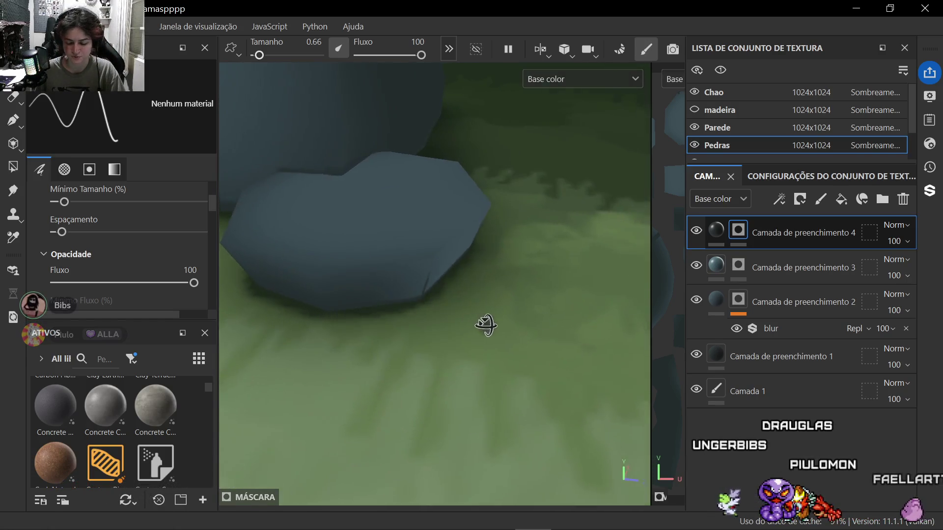
left_click_drag(543, 309, 388, 289, "alt")
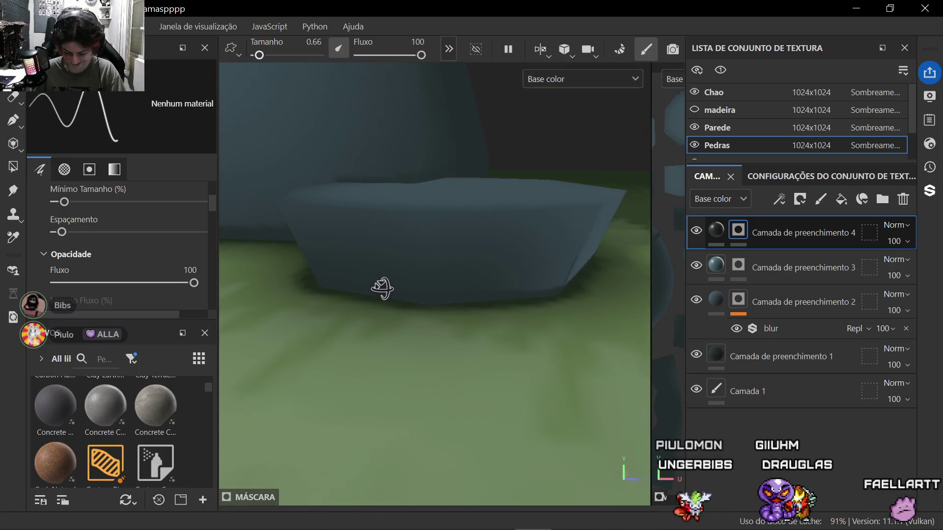
scroll(383, 289, "up", 1)
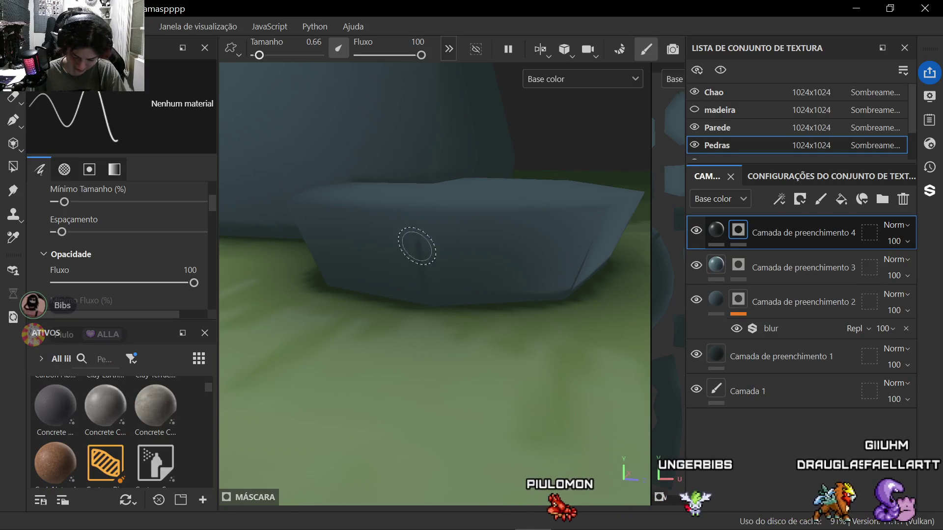
mouse_move(412, 249)
left_mouse_down("alt")
mouse_move(369, 316)
mouse_move(453, 320)
mouse_move(398, 373)
mouse_move(413, 427)
mouse_move(439, 380)
mouse_move(449, 334)
mouse_move(434, 324)
mouse_move(451, 330)
left_mouse_up("alt")
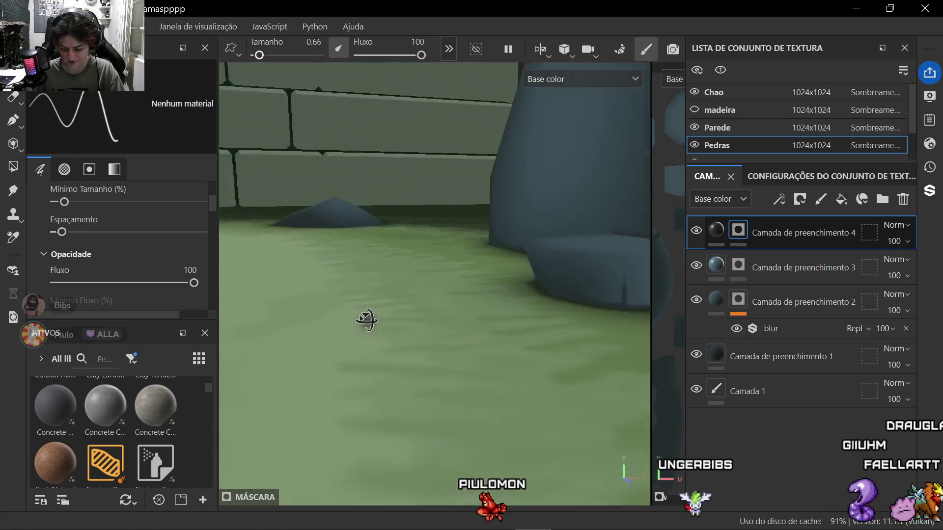
mouse_move(390, 336)
left_mouse_down("alt")
mouse_move(412, 346)
mouse_move(452, 328)
left_mouse_up("alt")
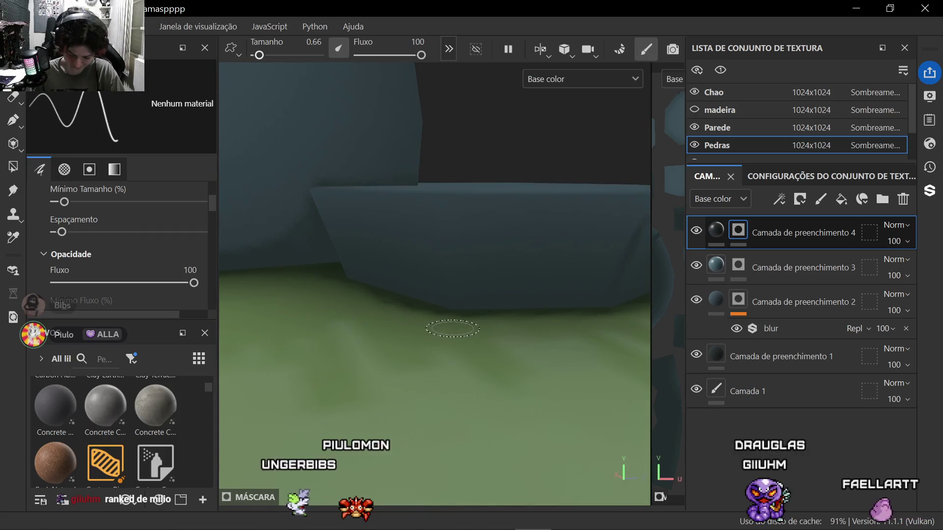
mouse_move(465, 288)
left_mouse_down("alt")
mouse_move(496, 329)
mouse_move(340, 334)
left_mouse_up("alt")
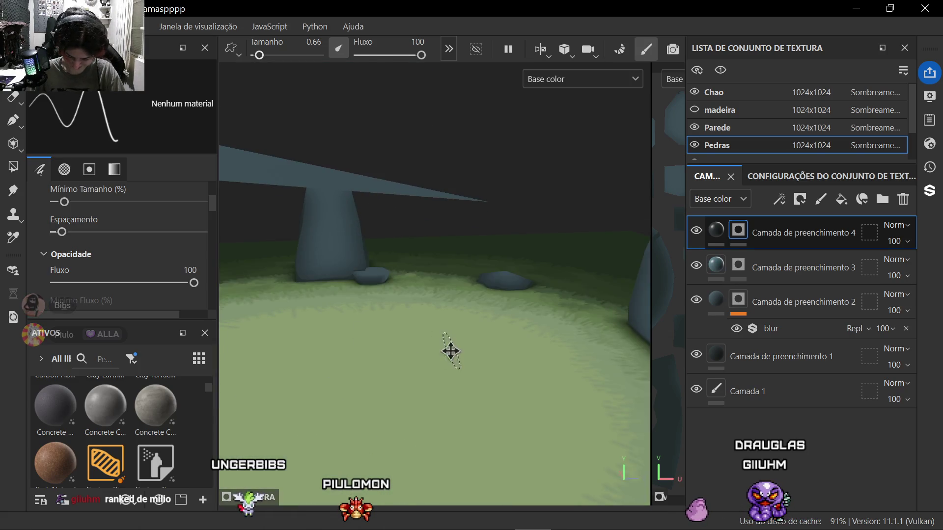
left_click_drag(451, 352, 445, 347, "alt")
mouse_move(386, 376)
left_mouse_down("alt")
mouse_move(405, 383)
mouse_move(376, 332)
mouse_move(420, 346)
mouse_move(458, 376)
mouse_move(280, 352)
mouse_move(457, 339)
mouse_move(442, 368)
mouse_move(354, 317)
mouse_move(537, 271)
left_mouse_up("alt")
scroll(537, 271, "up", 3)
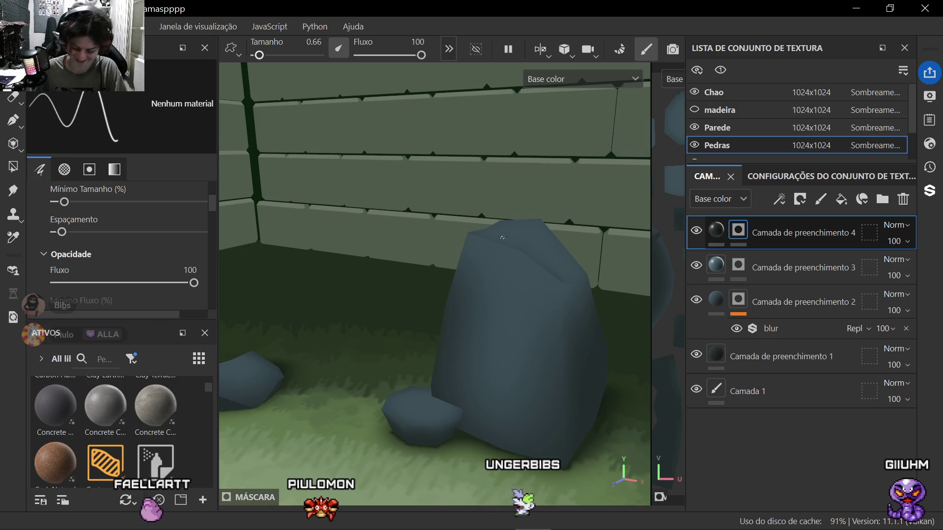
scroll(435, 286, "down", 5)
left_click_drag(435, 286, 404, 322, "alt")
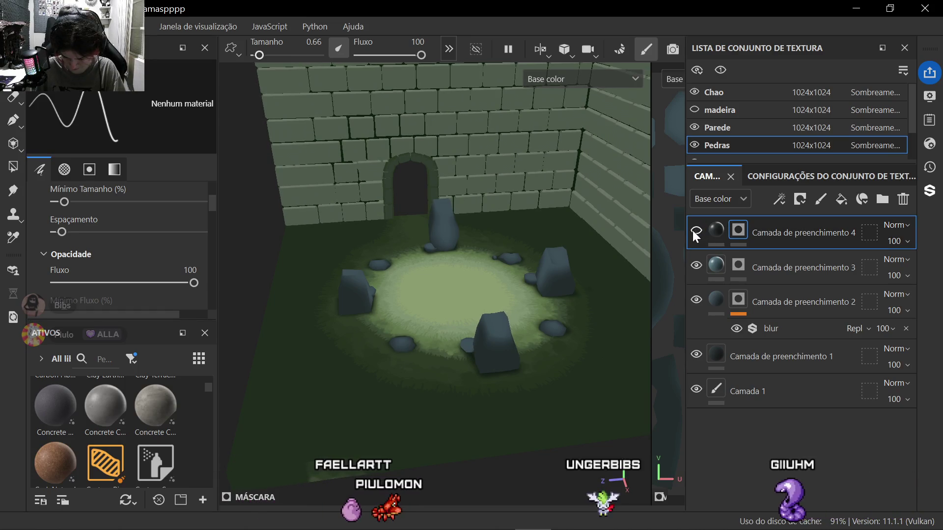
scroll(434, 258, "up", 6)
mouse_move(434, 280)
left_mouse_down("alt")
mouse_move(262, 351)
mouse_move(382, 371)
mouse_move(339, 363)
left_mouse_up("alt")
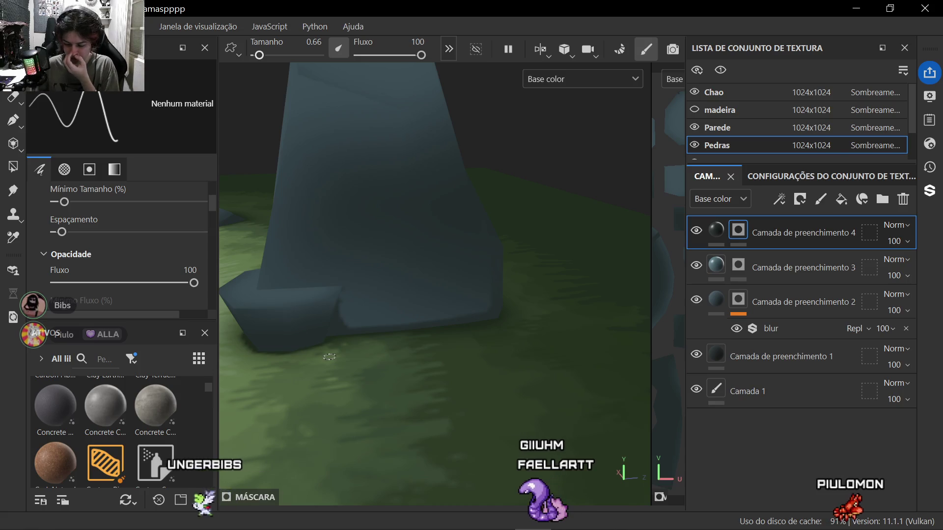
left_click(800, 200)
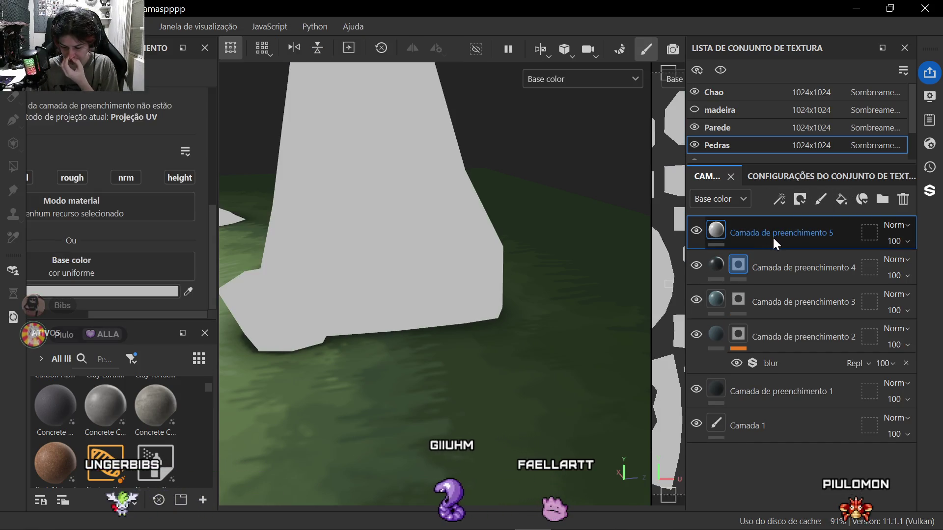
Step: Add a black mask to Fill layer 5 and switch to the Polygon Fill tool
right_click(765, 236)
left_click(560, 45)
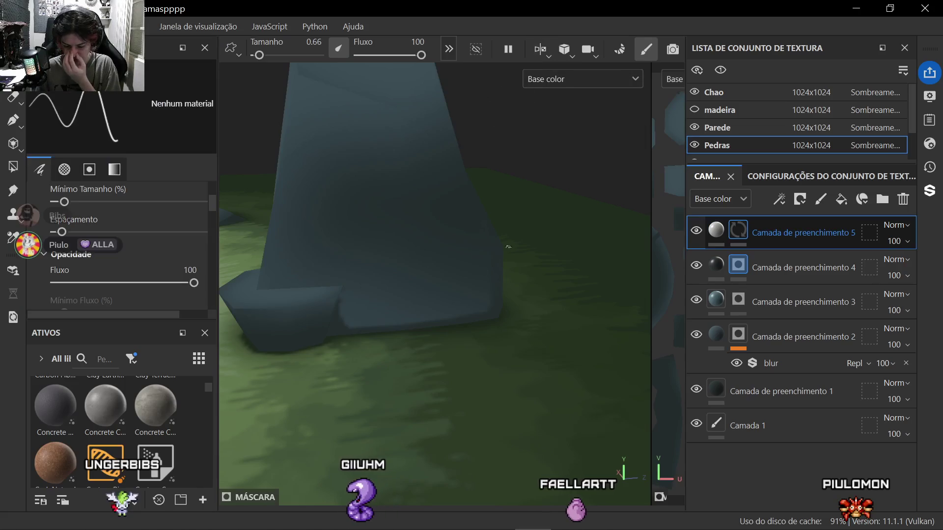
scroll(492, 247, "down", 4)
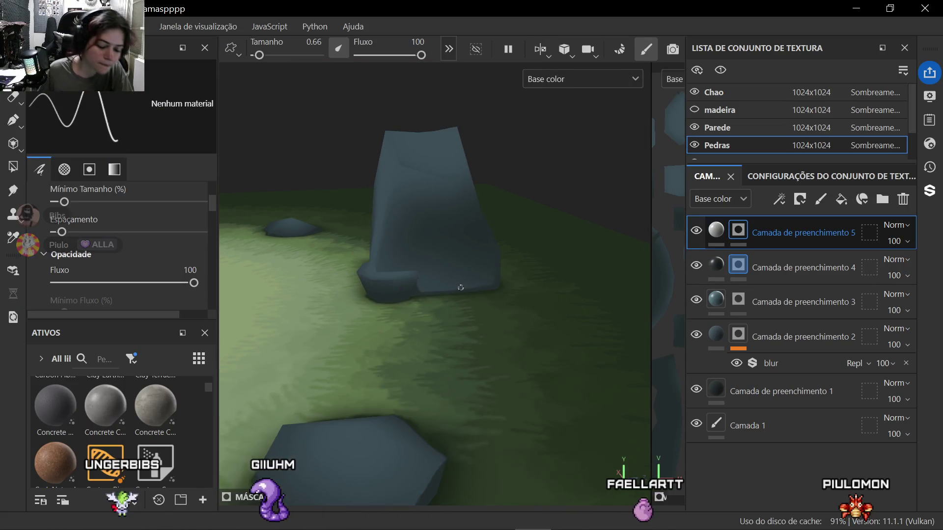
left_click_drag(483, 254, 391, 243, "alt")
scroll(440, 308, "up", 4)
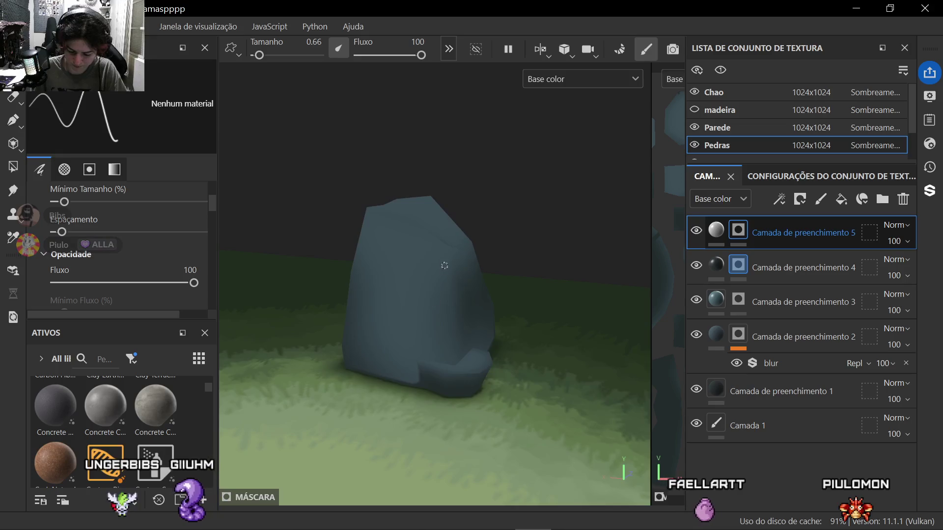
left_click_drag(439, 307, 413, 332, "alt")
middle_click_drag(413, 331, 408, 342, "alt")
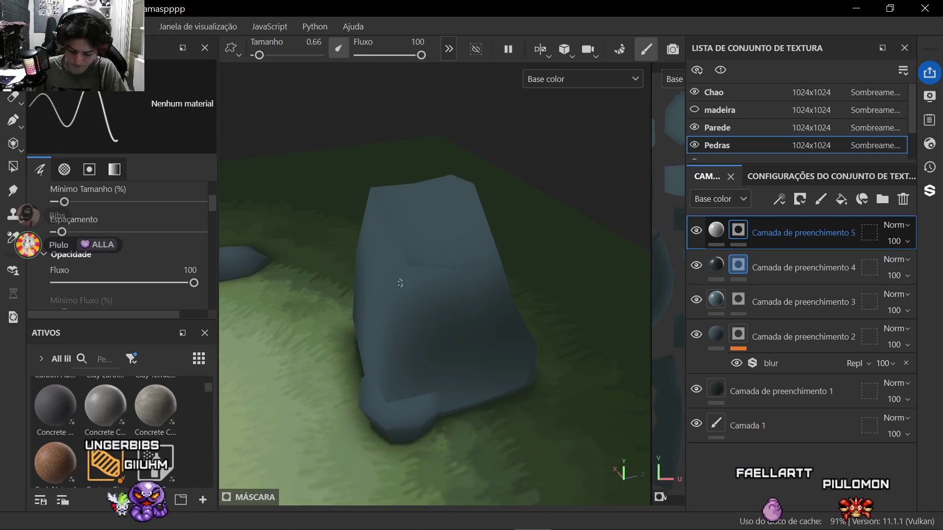
scroll(399, 283, "up", 4)
left_click_drag(457, 243, 576, 323, "alt")
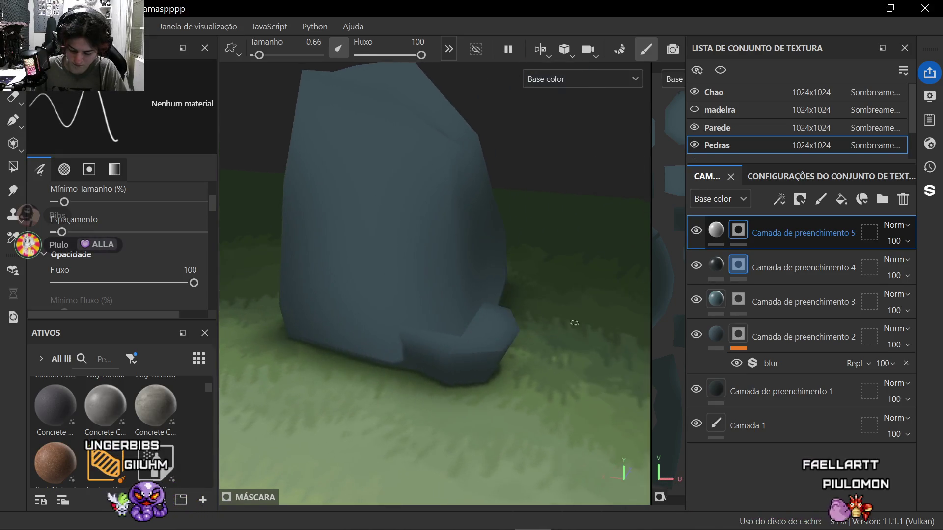
middle_click_drag(574, 324, 517, 262, "alt")
left_click(13, 168)
scroll(469, 276, "up", 3)
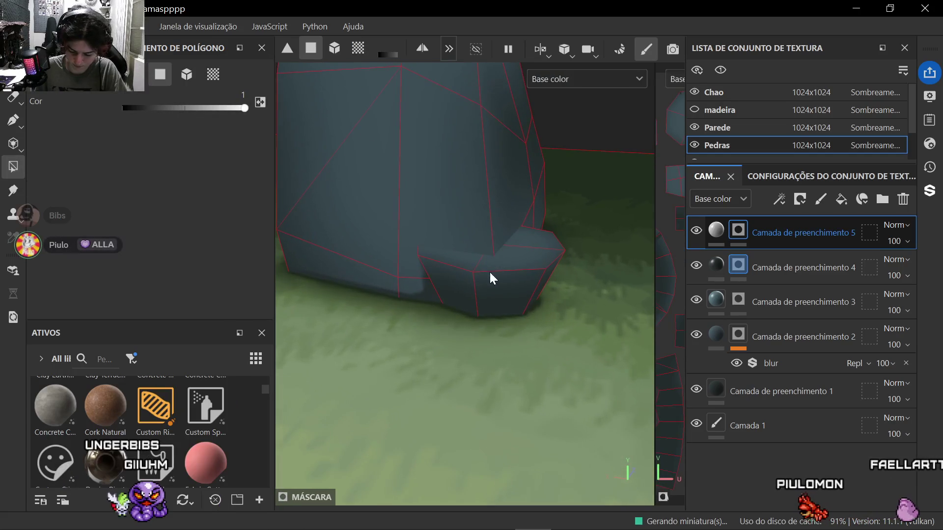
Step: Fill the first stone's top faces and its foot's top white
left_click_drag(508, 273, 534, 250)
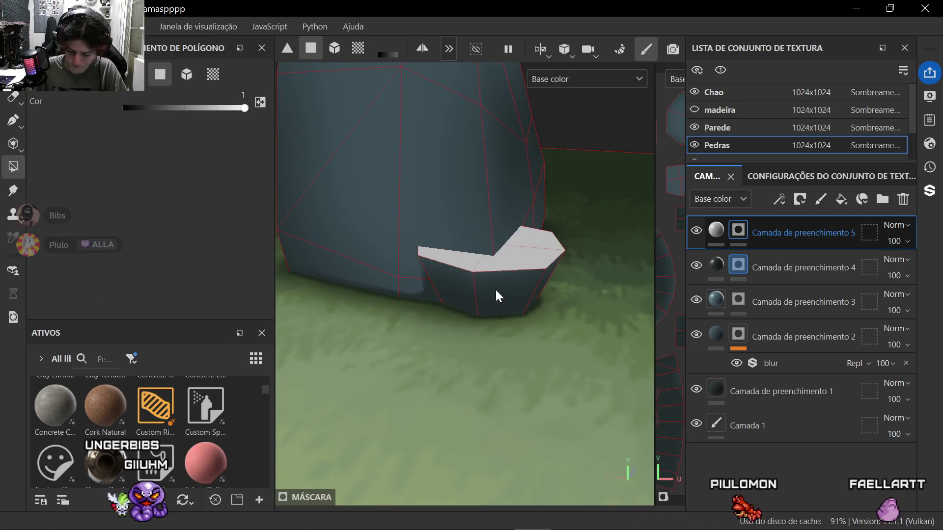
scroll(497, 295, "down", 3)
left_click_drag(472, 309, 458, 312, "alt")
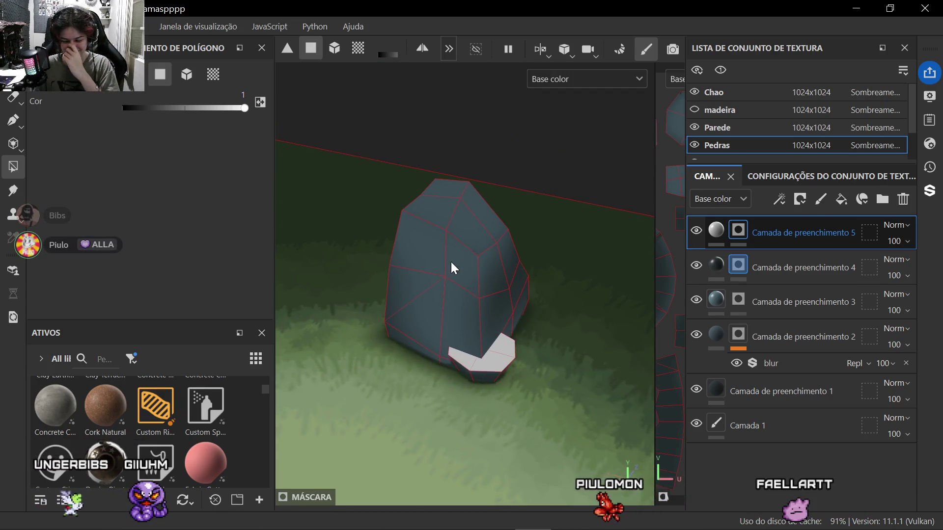
scroll(453, 280, "up", 3)
left_click_drag(445, 188, 413, 214)
left_click(484, 244)
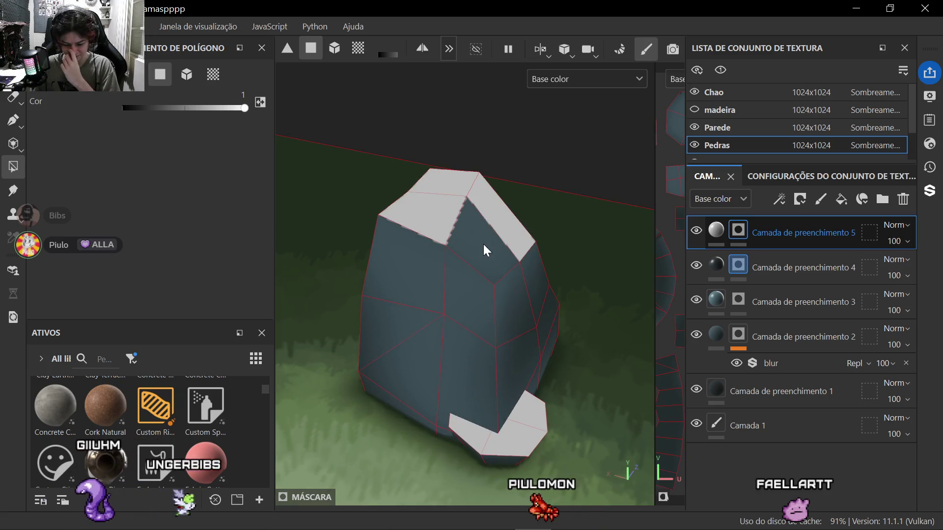
scroll(484, 243, "down", 5)
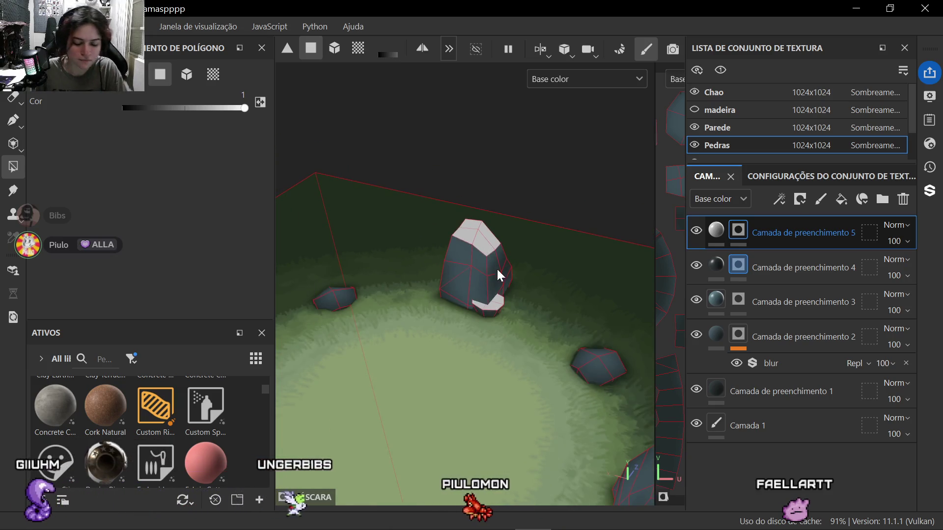
scroll(497, 268, "down", 3)
scroll(509, 335, "up", 10)
scroll(471, 260, "down", 2)
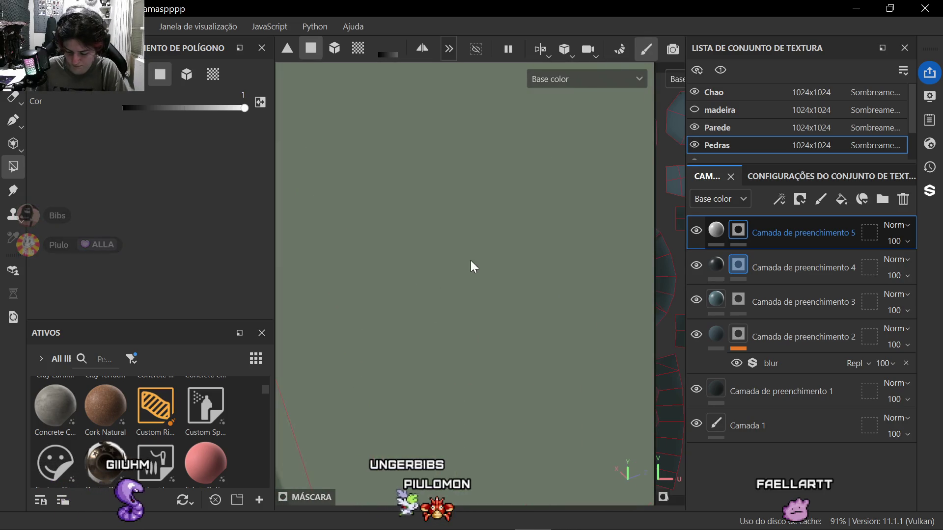
Step: Fill the large rock's top faces, its small foot and its upper front face white
mouse_move(493, 300)
left_mouse_down("alt")
mouse_move(487, 350)
mouse_move(582, 332)
mouse_move(428, 324)
mouse_move(446, 306)
mouse_move(450, 361)
mouse_move(479, 359)
left_mouse_up("alt")
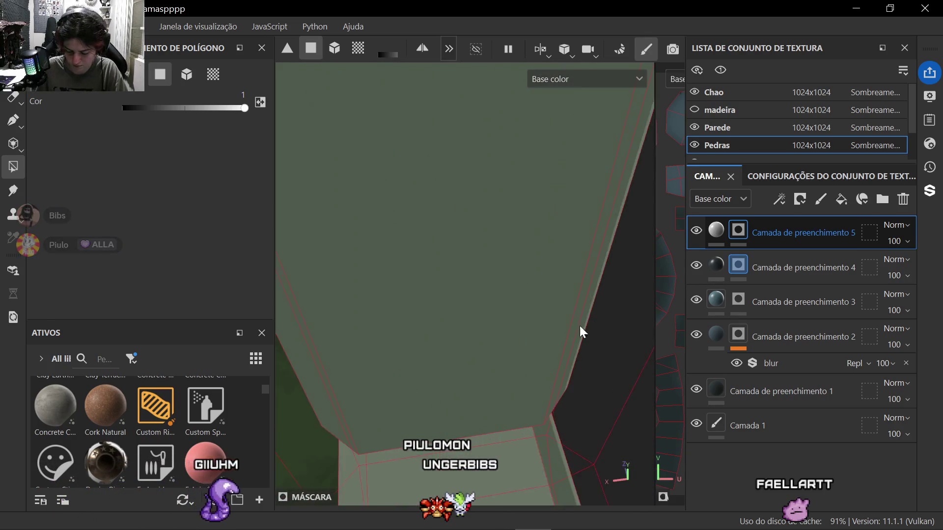
scroll(446, 306, "down", 5)
scroll(552, 266, "up", 5)
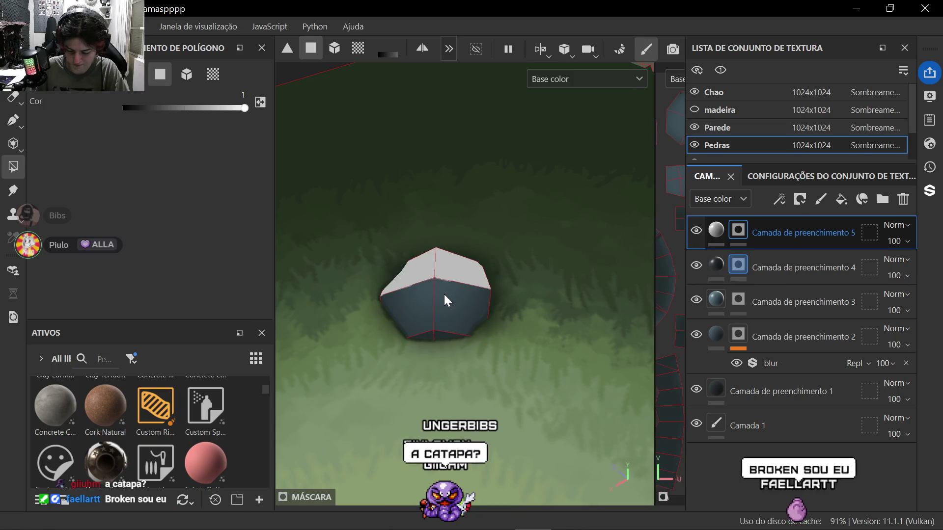
scroll(456, 302, "down", 5)
mouse_move(456, 302)
left_mouse_down("alt")
mouse_move(515, 338)
mouse_move(440, 327)
left_mouse_up("alt")
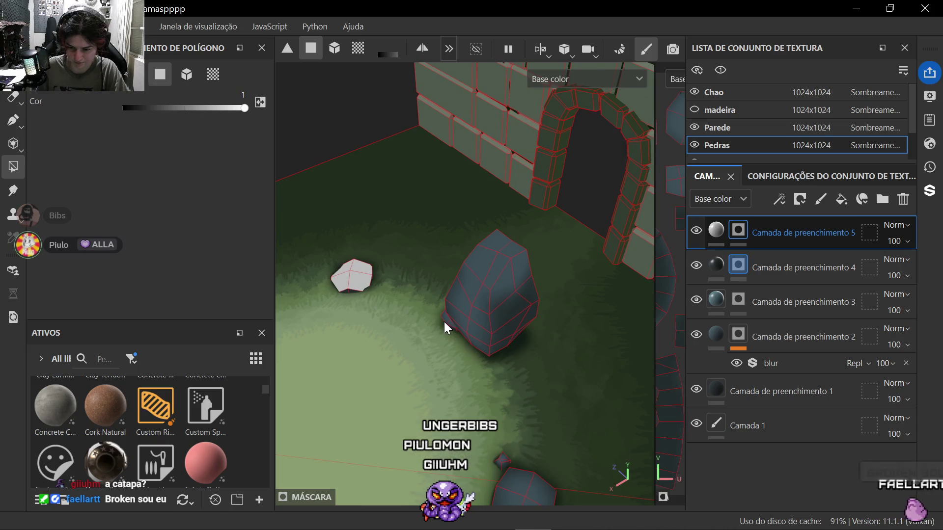
left_click_drag(444, 322, 474, 342, "alt")
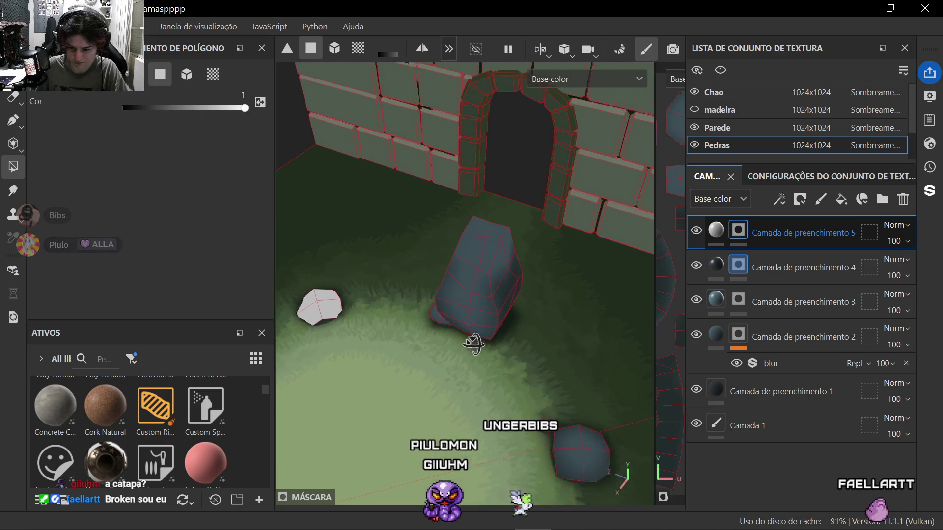
scroll(392, 207, "up", 5)
scroll(413, 213, "up", 4)
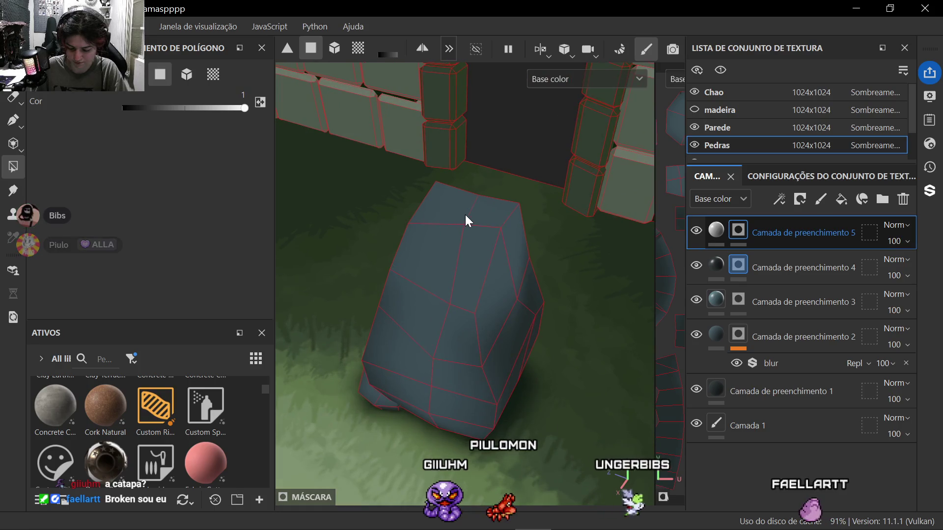
left_click_drag(465, 220, 440, 263)
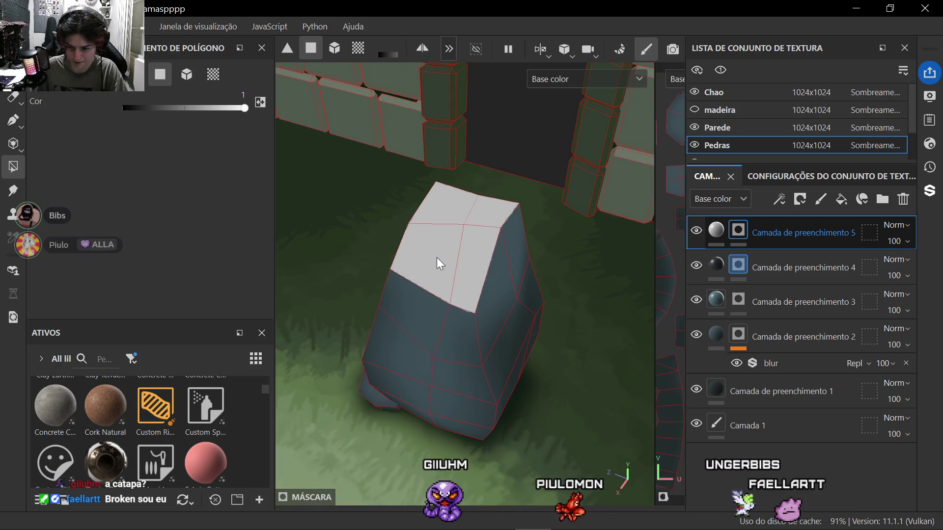
scroll(437, 257, "down", 2)
left_click_drag(492, 334, 469, 360, "alt")
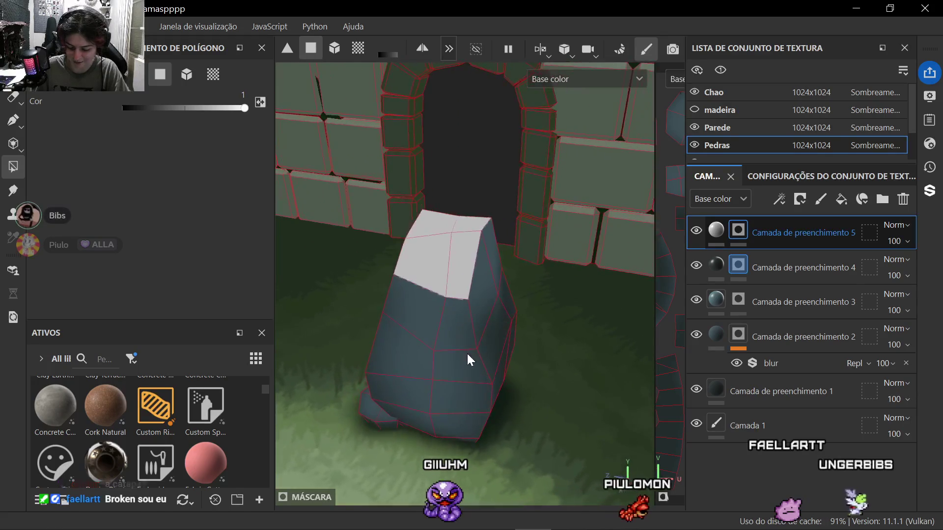
scroll(469, 360, "up", 5)
scroll(442, 332, "up", 3)
mouse_move(435, 331)
left_mouse_down("alt")
mouse_move(463, 370)
mouse_move(436, 291)
left_mouse_up("alt")
left_click(415, 302)
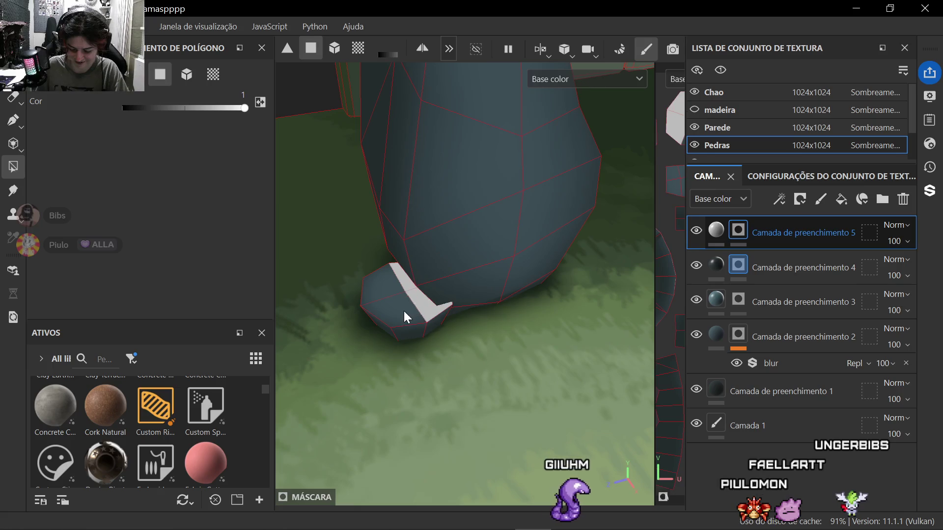
scroll(386, 288, "down", 5)
scroll(387, 294, "down", 3)
middle_click_drag(405, 298, 368, 297, "alt")
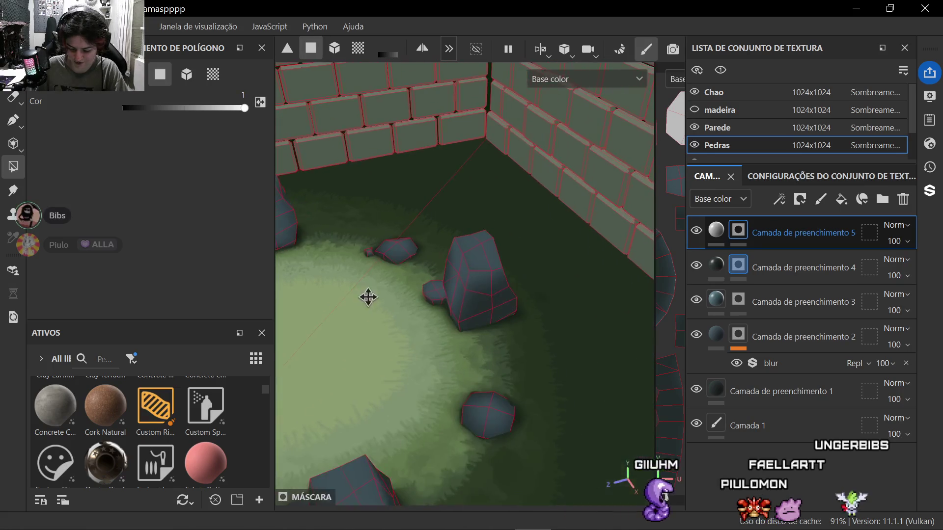
scroll(405, 250, "up", 4)
scroll(456, 247, "up", 3)
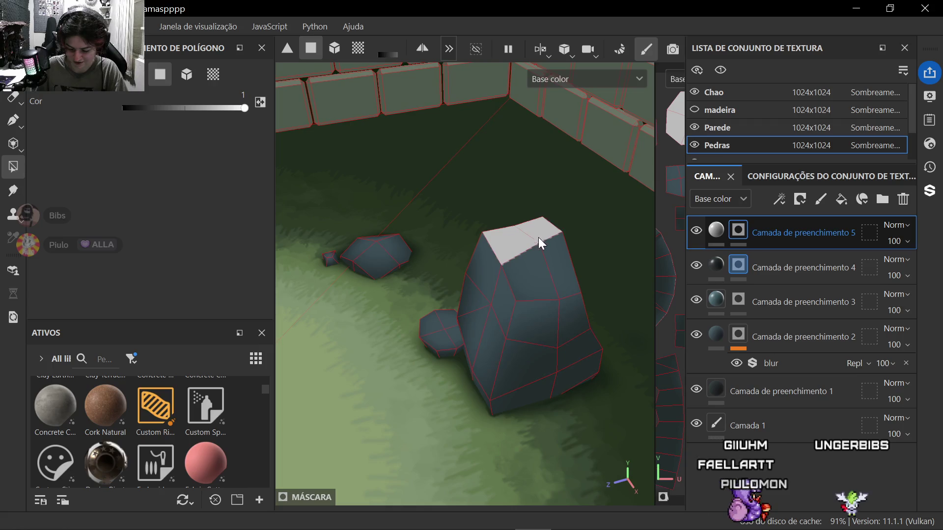
left_click(536, 274)
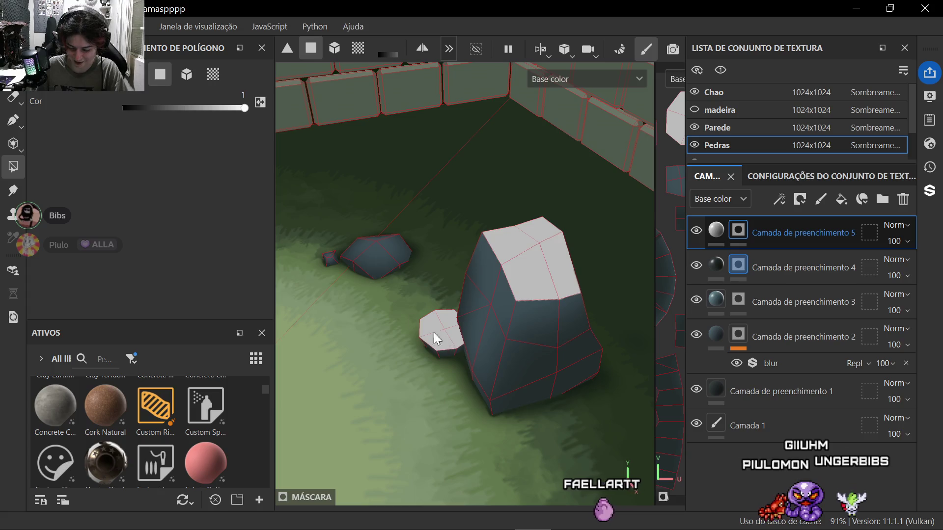
scroll(434, 332, "up", 4)
scroll(331, 265, "up", 3)
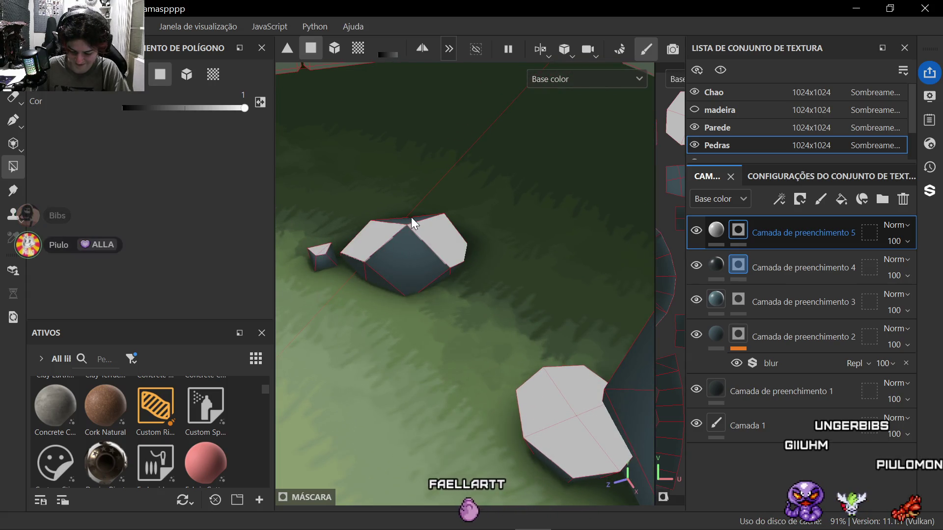
scroll(418, 258, "down", 3)
Step: Fill the top faces of the large and small rocks around the ring white
mouse_move(420, 258)
left_mouse_down("alt")
mouse_move(445, 354)
mouse_move(533, 369)
left_mouse_up("alt")
scroll(464, 291, "up", 4)
scroll(463, 283, "up", 3)
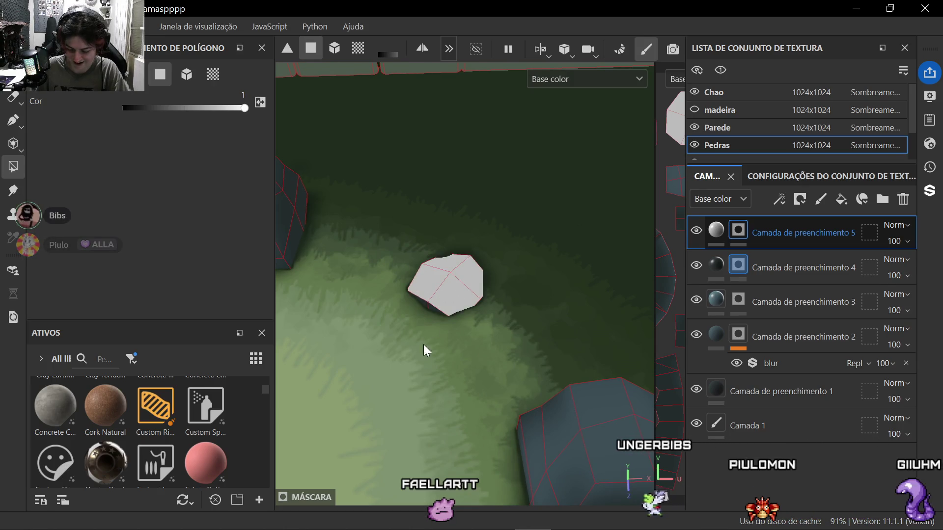
mouse_move(435, 295)
left_mouse_down("alt")
mouse_move(516, 354)
mouse_move(385, 334)
left_mouse_up("alt")
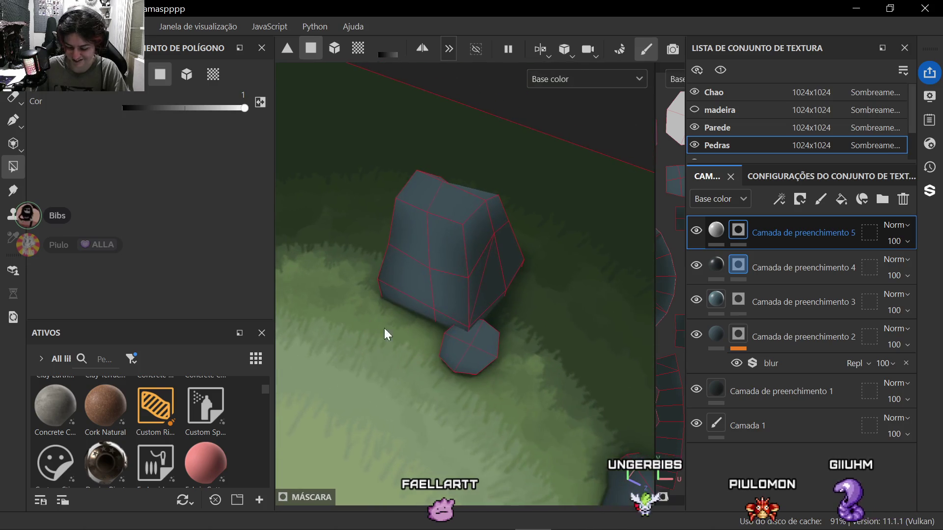
left_click(428, 201)
left_click(487, 339)
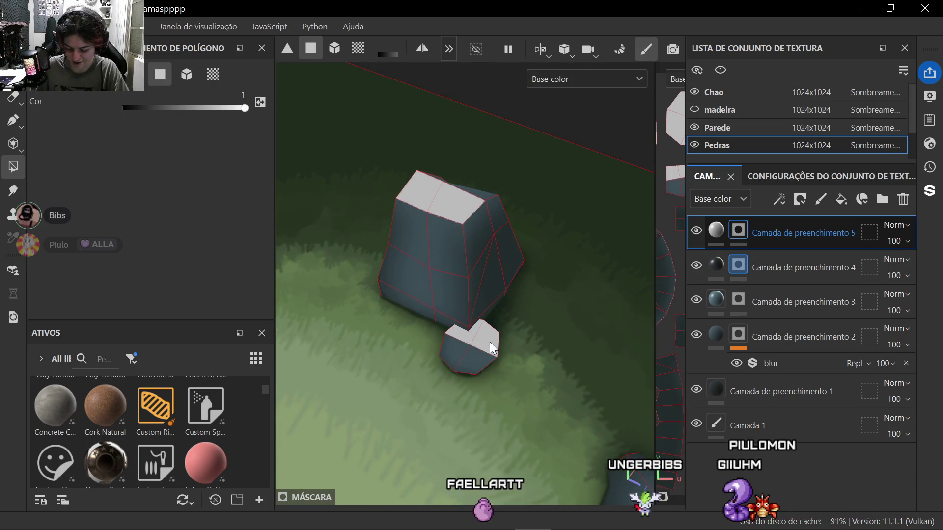
left_click(463, 356)
mouse_move(472, 347)
left_mouse_down("alt")
mouse_move(425, 349)
mouse_move(473, 257)
left_mouse_up("alt")
scroll(441, 196, "down", 4)
mouse_move(418, 248)
middle_mouse_down("alt")
mouse_move(472, 229)
mouse_move(412, 252)
mouse_move(394, 249)
middle_mouse_up("alt")
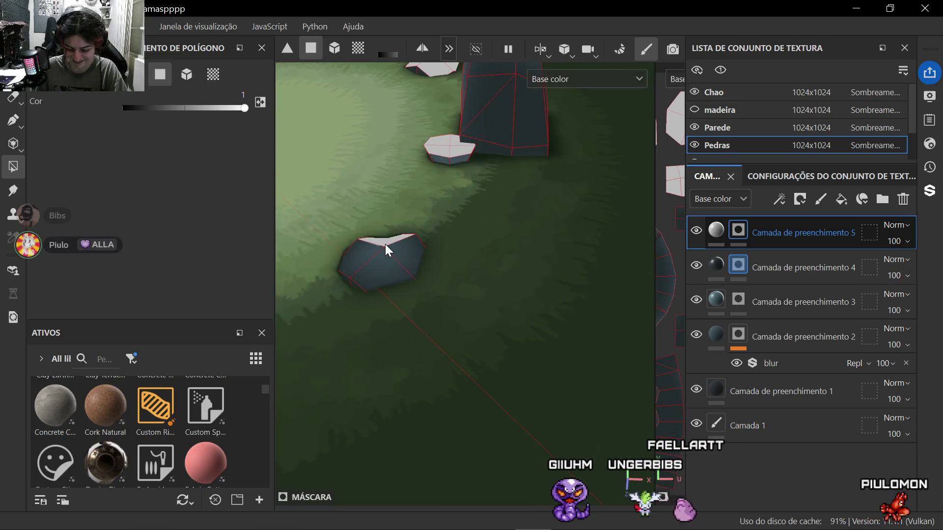
left_click(385, 244)
left_click_drag(385, 244, 371, 269)
scroll(407, 278, "down", 4)
mouse_move(457, 334)
left_mouse_down("alt")
mouse_move(423, 335)
mouse_move(460, 247)
mouse_move(455, 322)
mouse_move(476, 304)
mouse_move(490, 346)
mouse_move(472, 317)
left_mouse_up("alt")
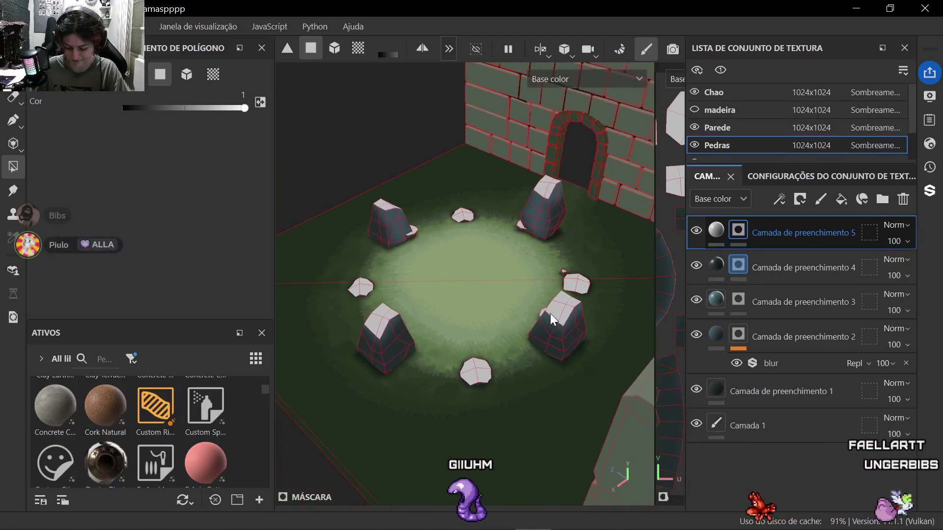
scroll(405, 238, "up", 5)
scroll(406, 238, "up", 4)
scroll(406, 238, "up", 1)
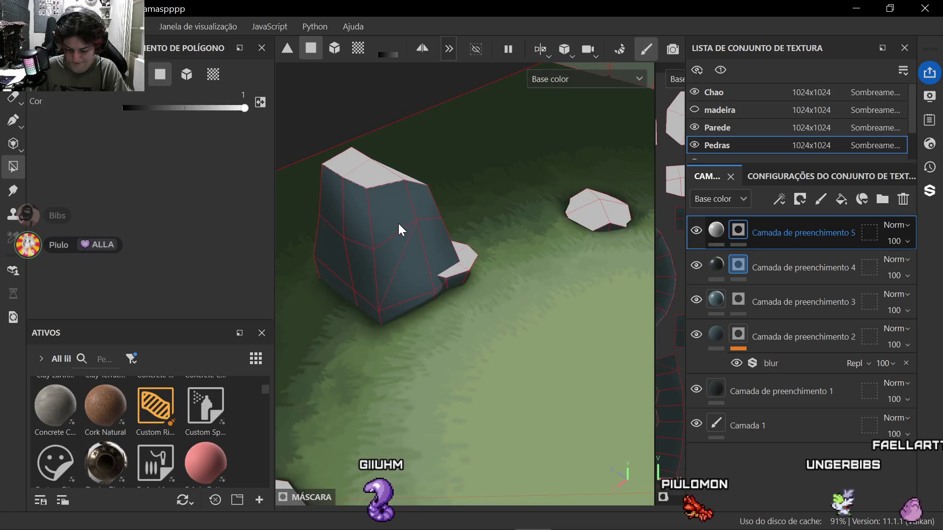
Step: Fill the tall rock's front strip and the large rock's left and top faces white, then return to the brush
mouse_move(401, 223)
left_mouse_down()
mouse_move(435, 254)
mouse_move(400, 272)
left_mouse_up()
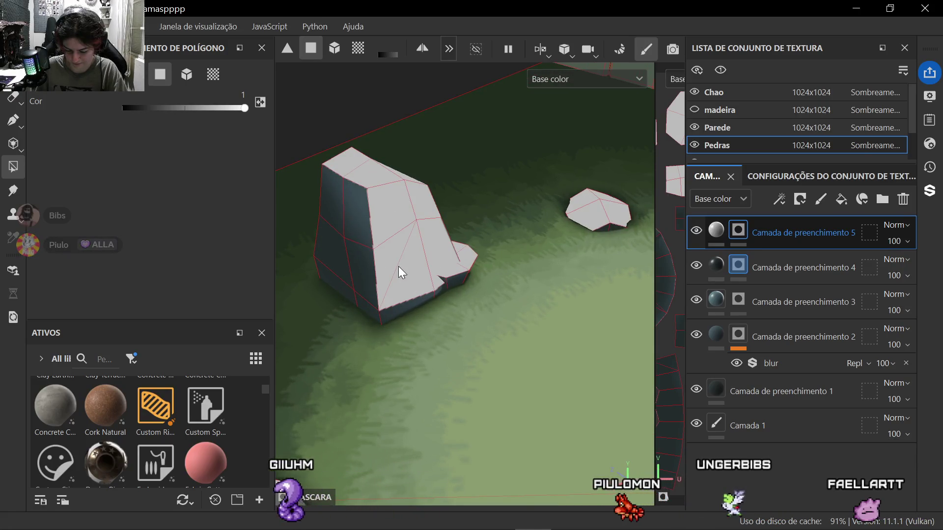
scroll(417, 311, "down", 4)
scroll(424, 309, "down", 3)
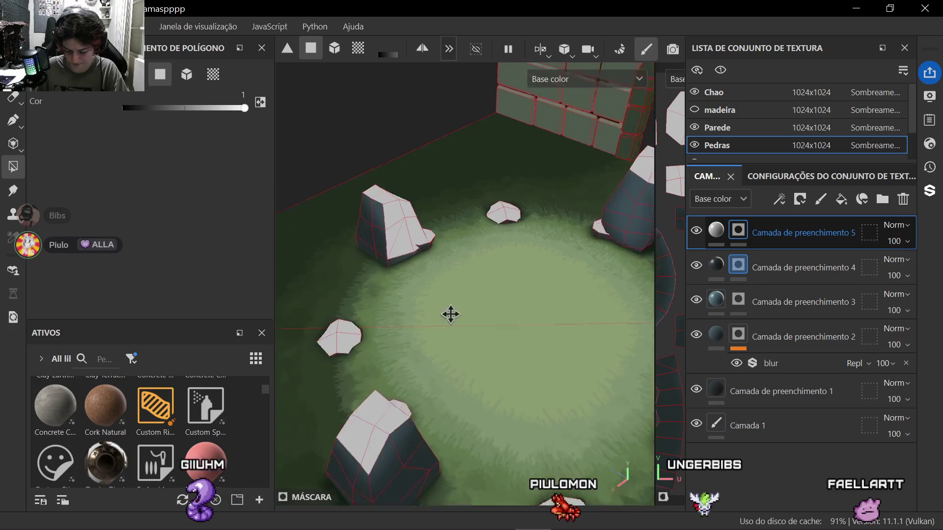
middle_click_drag(449, 316, 347, 354, "ctrl")
scroll(539, 159, "up", 3)
scroll(550, 302, "up", 3)
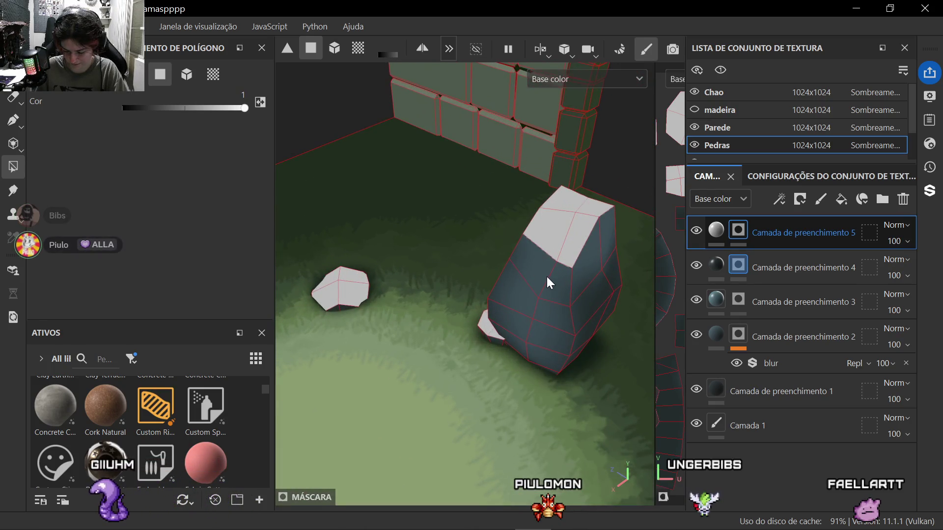
left_click_drag(547, 290, 560, 325)
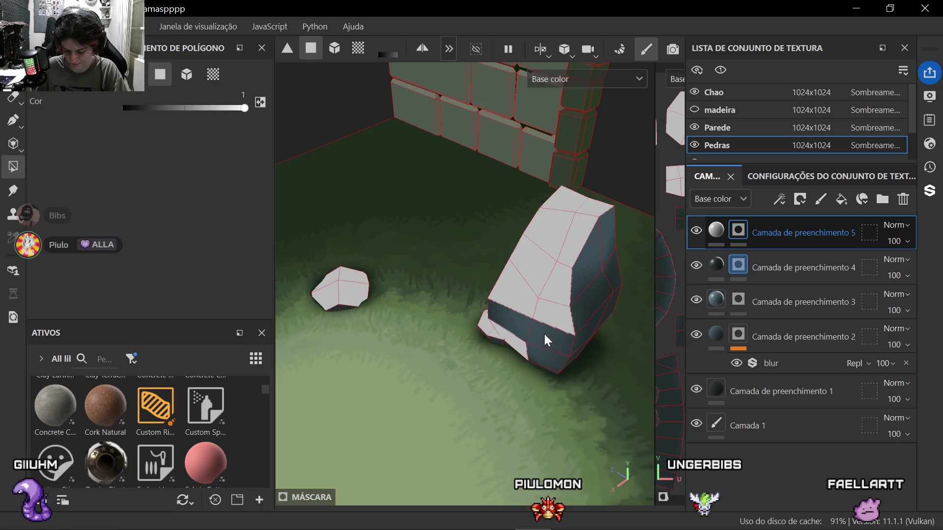
scroll(546, 347, "down", 3)
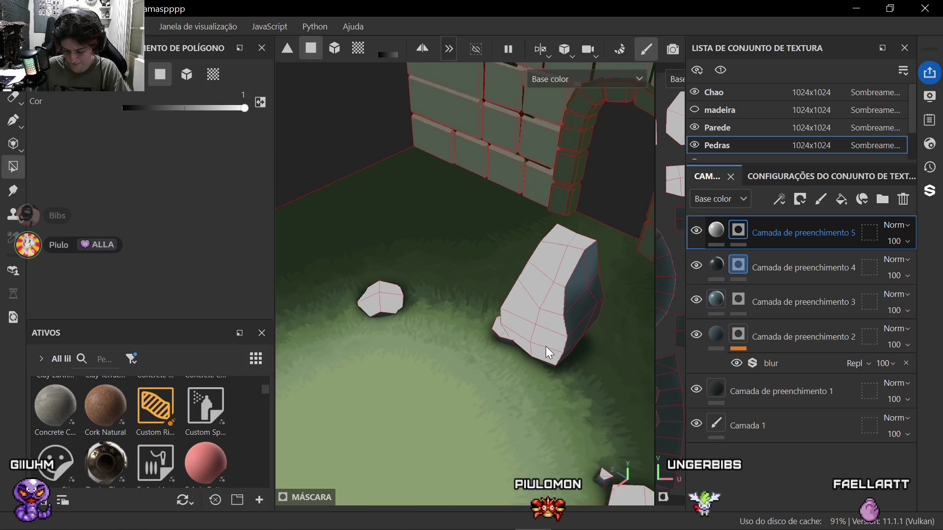
scroll(540, 360, "down", 3)
left_click_drag(539, 360, 411, 336, "alt")
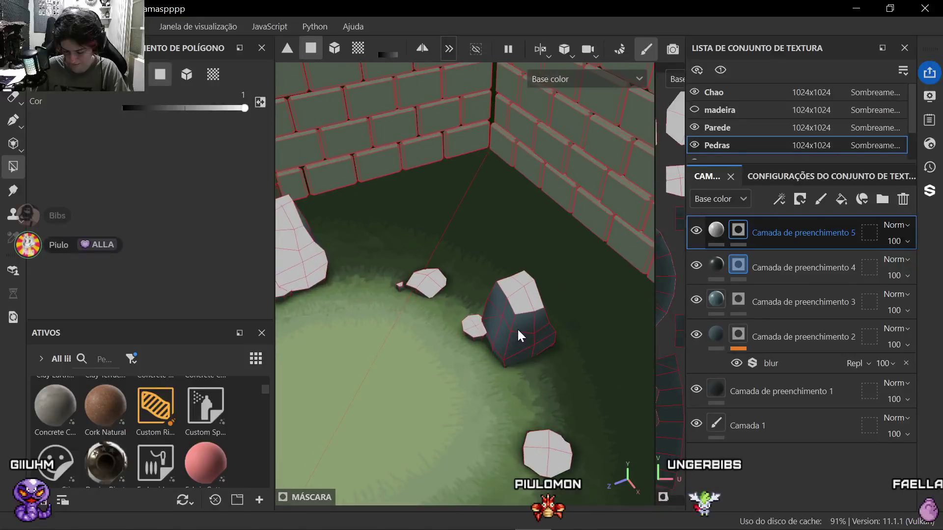
scroll(517, 328, "up", 3)
scroll(492, 351, "up", 3)
mouse_move(491, 352)
left_mouse_down("alt")
mouse_move(527, 328)
mouse_move(516, 317)
left_mouse_up("alt")
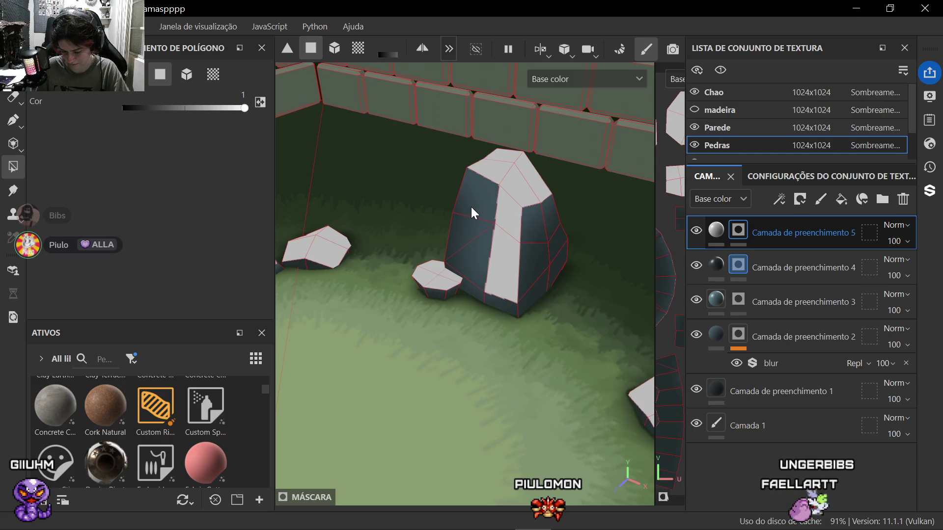
scroll(502, 308, "down", 3)
scroll(490, 331, "down", 3)
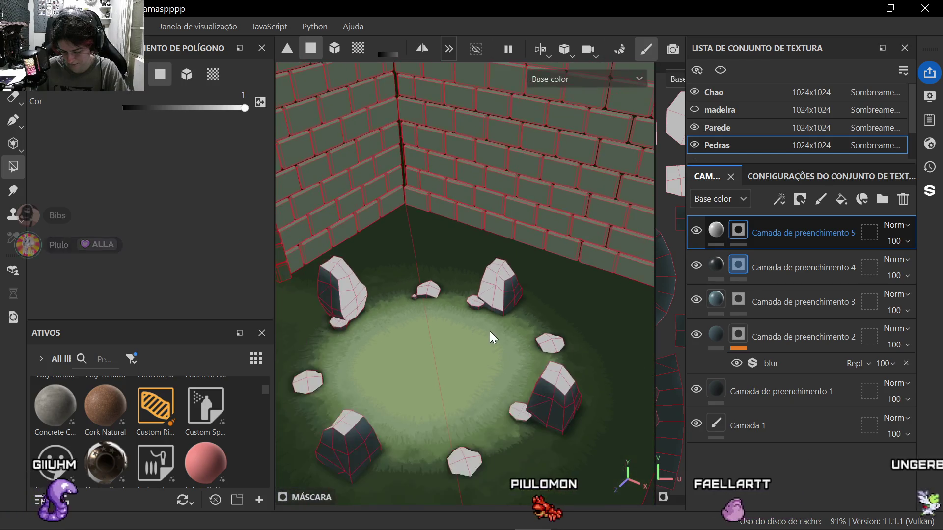
mouse_move(502, 306)
left_mouse_down("alt")
mouse_move(491, 370)
mouse_move(516, 346)
left_mouse_up("alt")
scroll(521, 323, "up", 3)
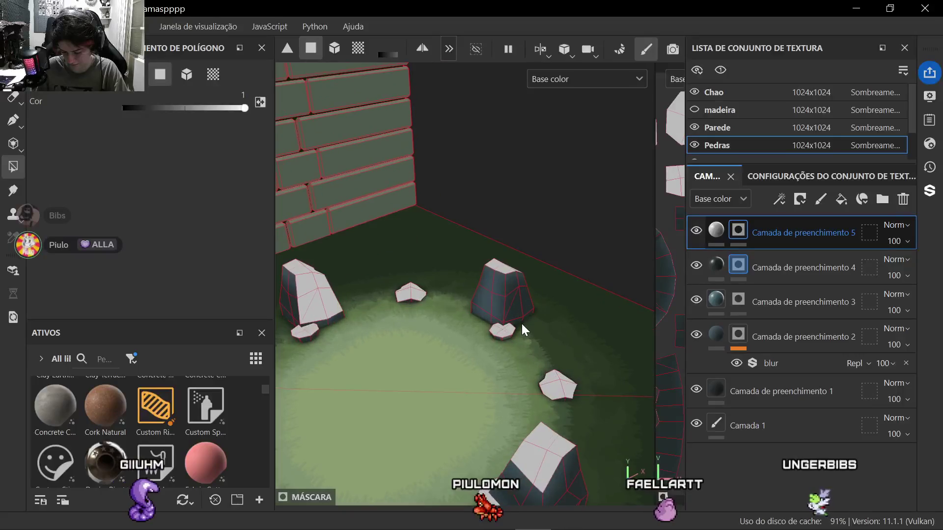
scroll(497, 319, "up", 3)
scroll(479, 280, "up", 2)
left_click_drag(467, 250, 486, 300)
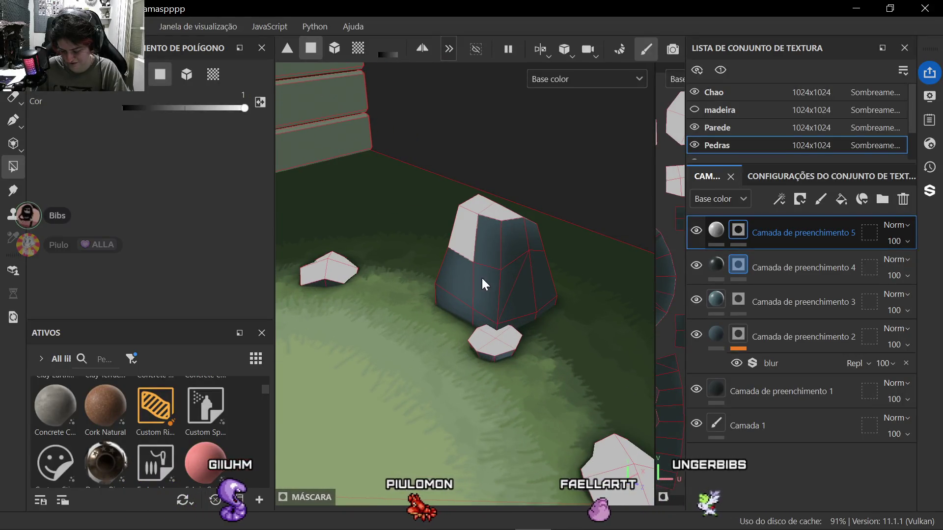
scroll(485, 306, "down", 3)
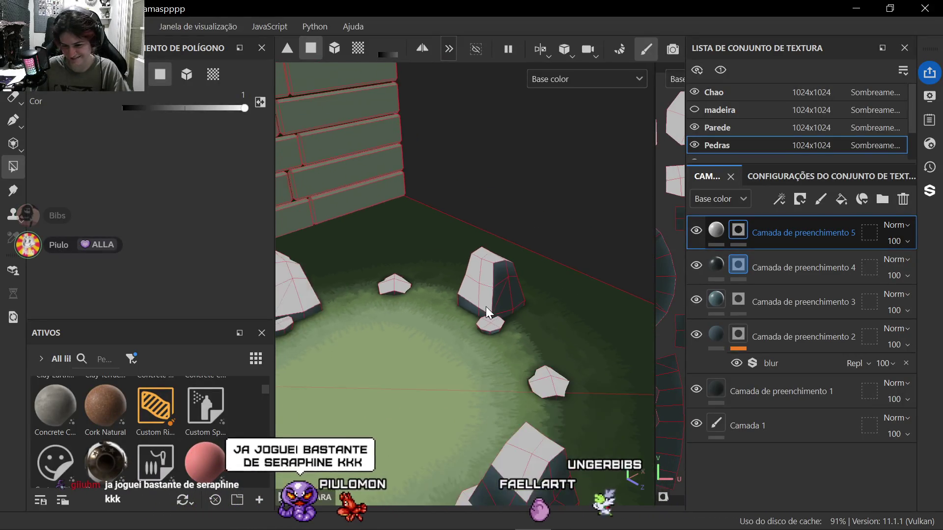
scroll(485, 307, "down", 3)
mouse_move(487, 308)
left_mouse_down("alt")
mouse_move(410, 329)
mouse_move(442, 343)
left_mouse_up("alt")
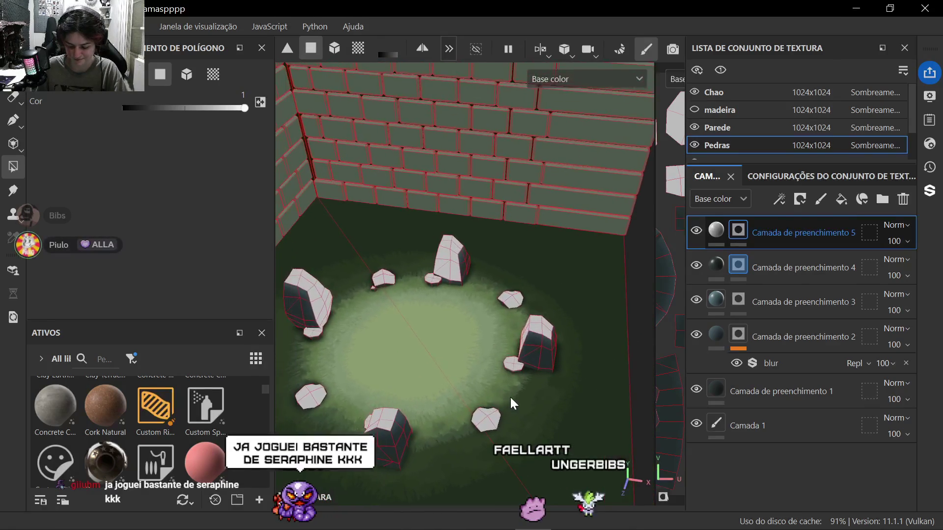
scroll(446, 345, "down", 3)
key("1")
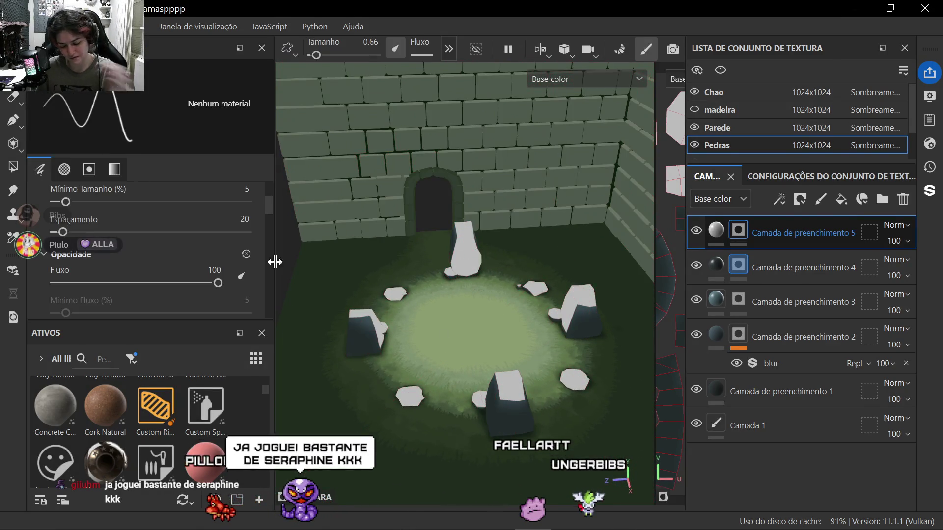
scroll(464, 295, "up", 3)
Step: Sample Fill layer 3's blue-grey into Fill layer 5's Base color with the eyedropper
left_click(716, 231)
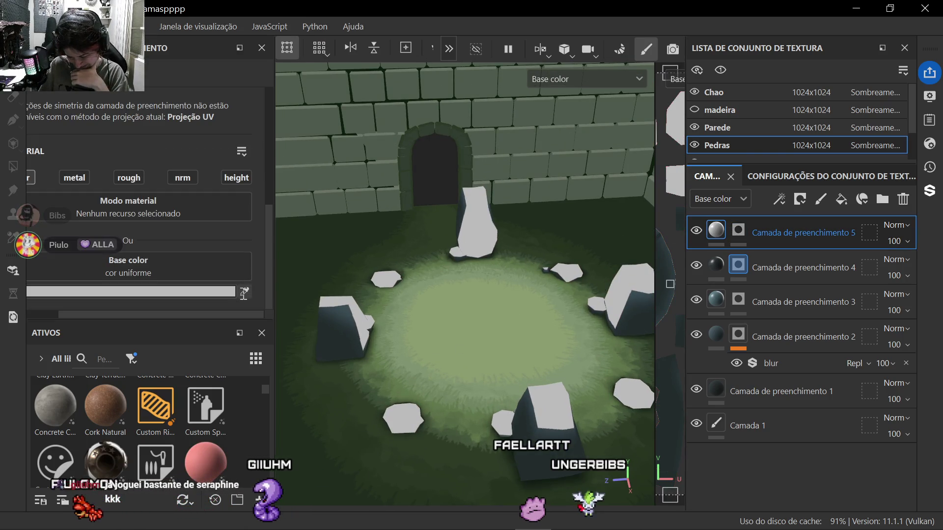
left_click(715, 302)
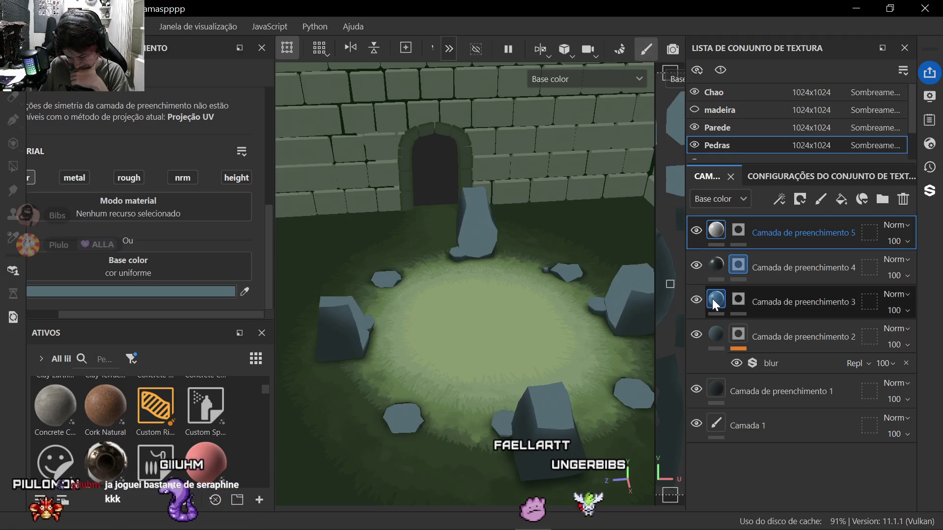
scroll(333, 274, "down", 2)
mouse_move(333, 274)
left_mouse_down("alt")
mouse_move(442, 290)
mouse_move(425, 313)
mouse_move(462, 296)
left_mouse_up("alt")
scroll(454, 283, "up", 2)
scroll(473, 275, "down", 2)
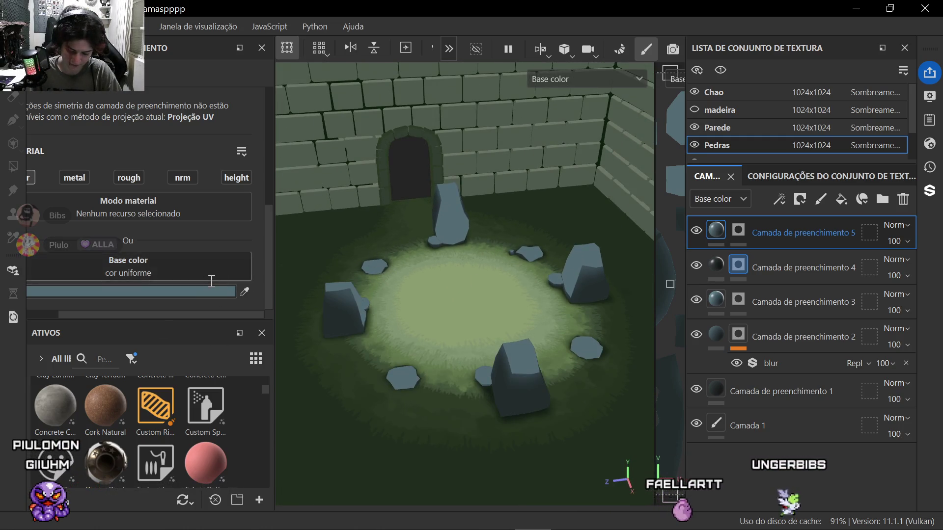
scroll(452, 314, "down", 2)
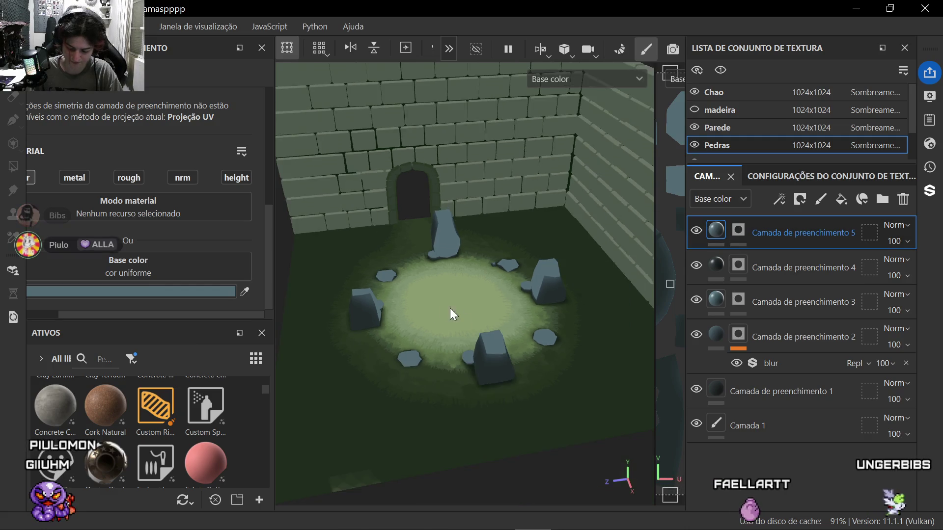
mouse_move(452, 313)
left_mouse_down("alt")
mouse_move(519, 319)
mouse_move(530, 309)
left_mouse_up("alt")
left_click(738, 232)
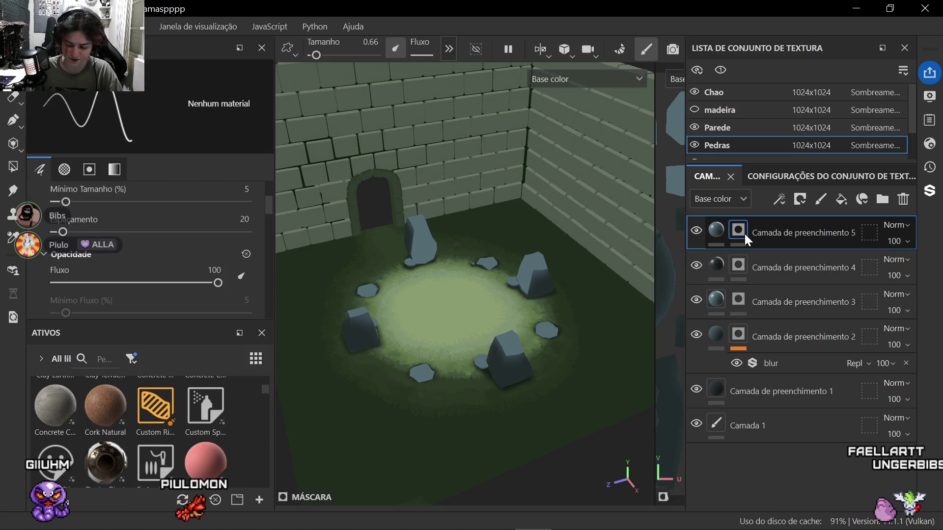
Step: Add a Blur Slope filter to layer 5's mask at intensity 0.975
right_click(745, 233)
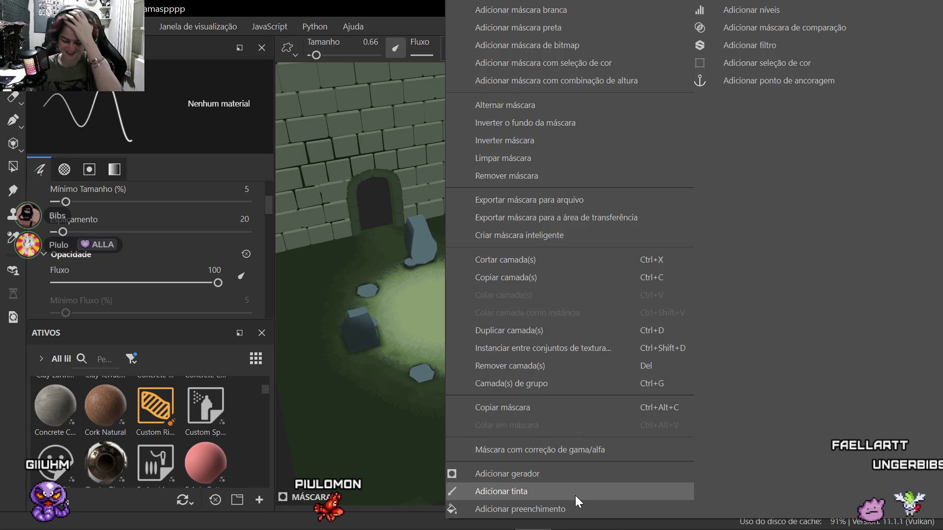
left_click(727, 47)
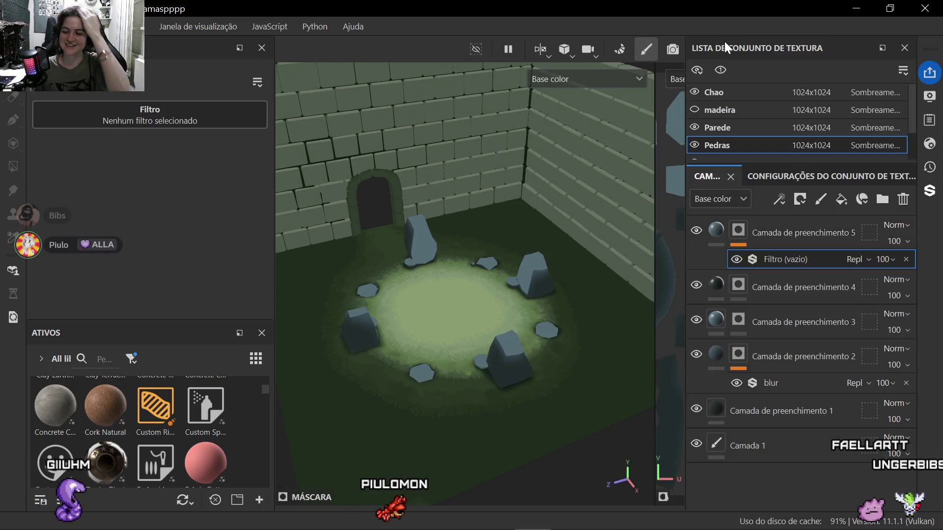
left_click(148, 119)
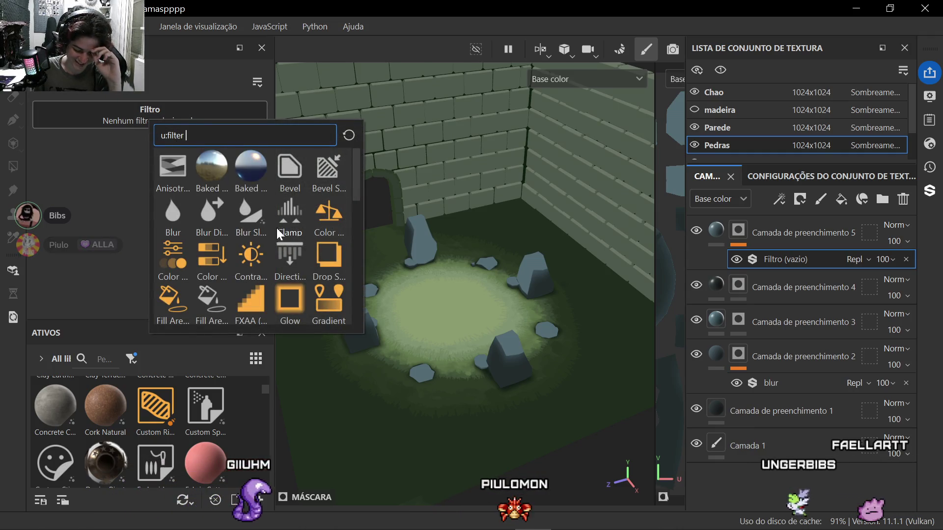
mouse_move(250, 215)
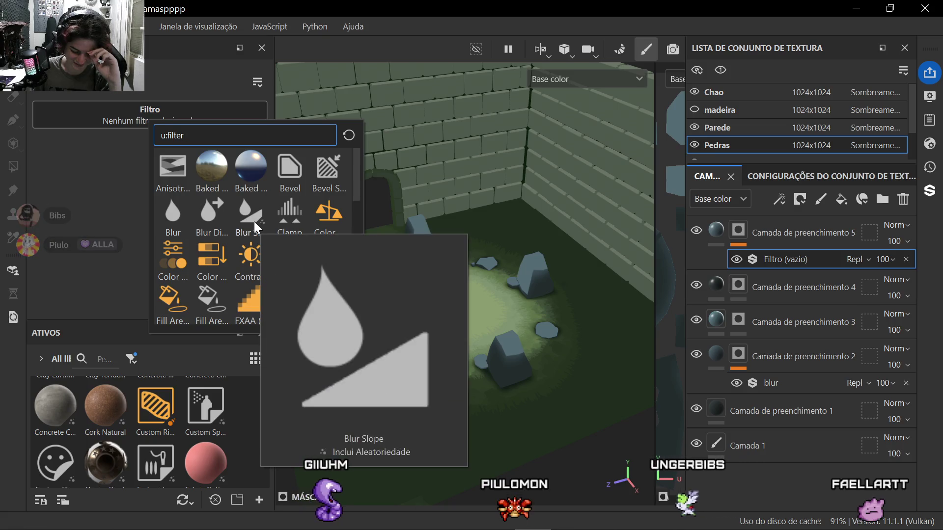
left_click(254, 222)
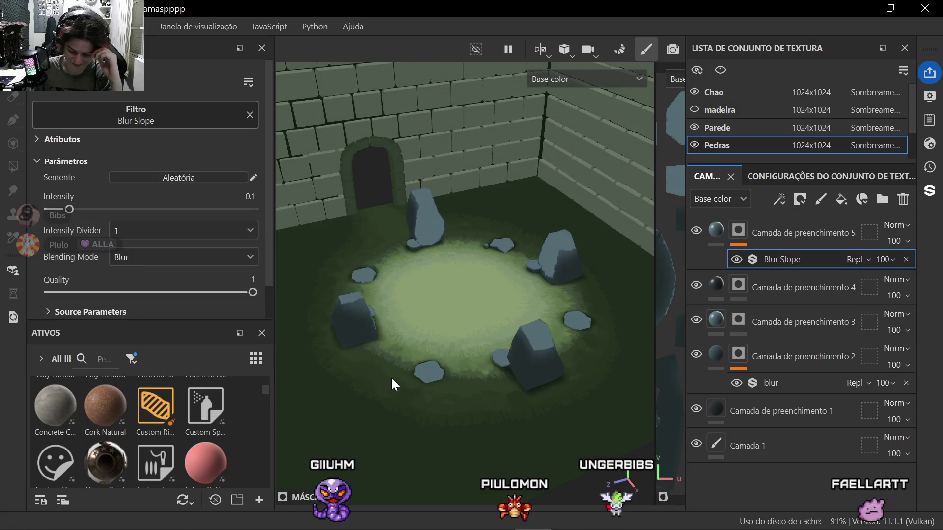
scroll(391, 377, "up", 4)
left_click_drag(411, 340, 346, 317, "alt")
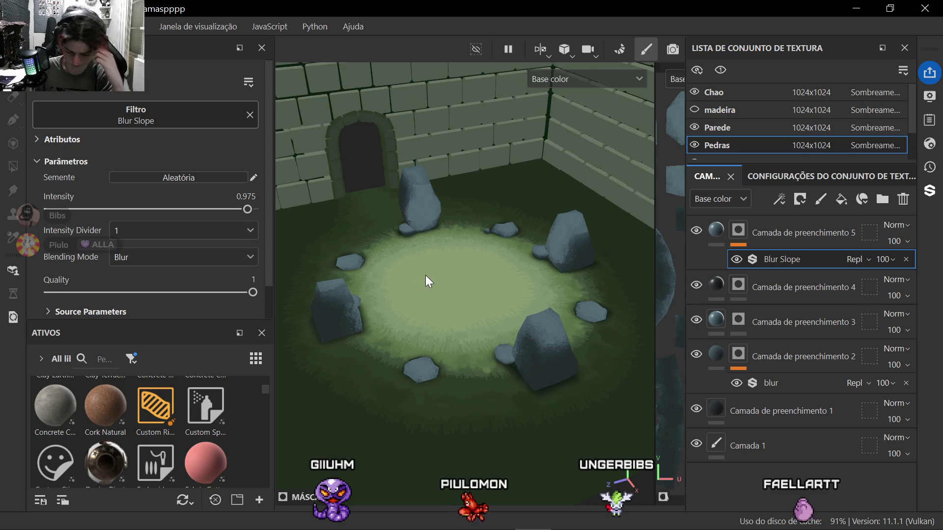
mouse_move(439, 269)
left_mouse_down("alt")
mouse_move(480, 314)
mouse_move(434, 347)
mouse_move(389, 354)
left_mouse_up("alt")
scroll(472, 303, "up", 2)
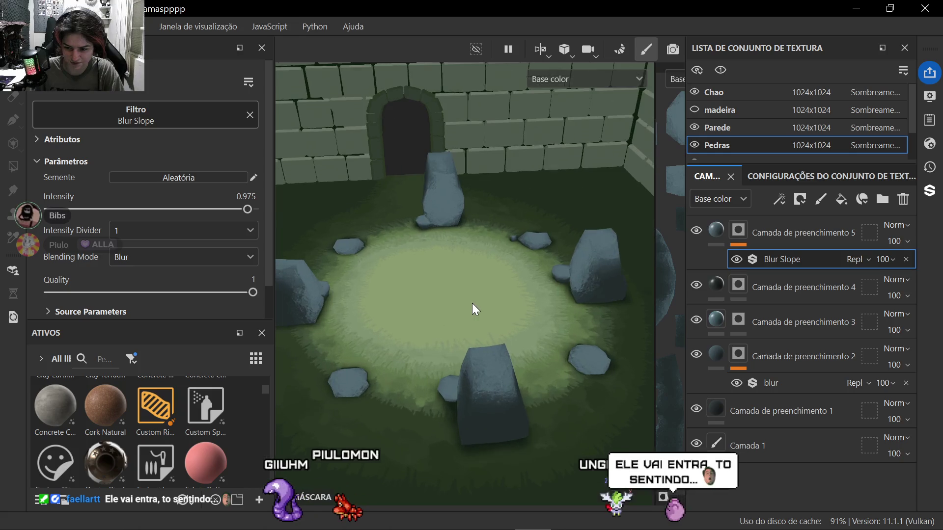
Step: Inspect the stone circle and toggle layer visibility to compare the softened highlights
mouse_move(492, 357)
left_mouse_down("alt")
mouse_move(384, 343)
mouse_move(413, 355)
mouse_move(509, 340)
left_mouse_up("alt")
scroll(449, 342, "down", 2)
mouse_move(450, 343)
left_mouse_down("alt")
mouse_move(585, 326)
mouse_move(559, 351)
mouse_move(589, 372)
mouse_move(464, 376)
mouse_move(354, 280)
left_mouse_up("alt")
scroll(396, 276, "up", 4)
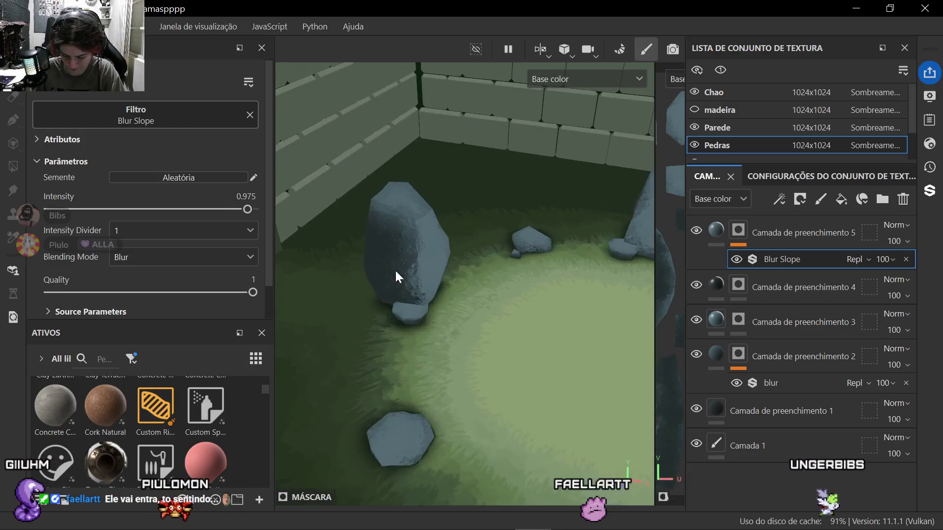
scroll(485, 343, "down", 3)
mouse_move(424, 332)
left_mouse_down("alt")
mouse_move(383, 298)
mouse_move(545, 357)
mouse_move(563, 324)
mouse_move(497, 319)
left_mouse_up("alt")
scroll(443, 316, "up", 2)
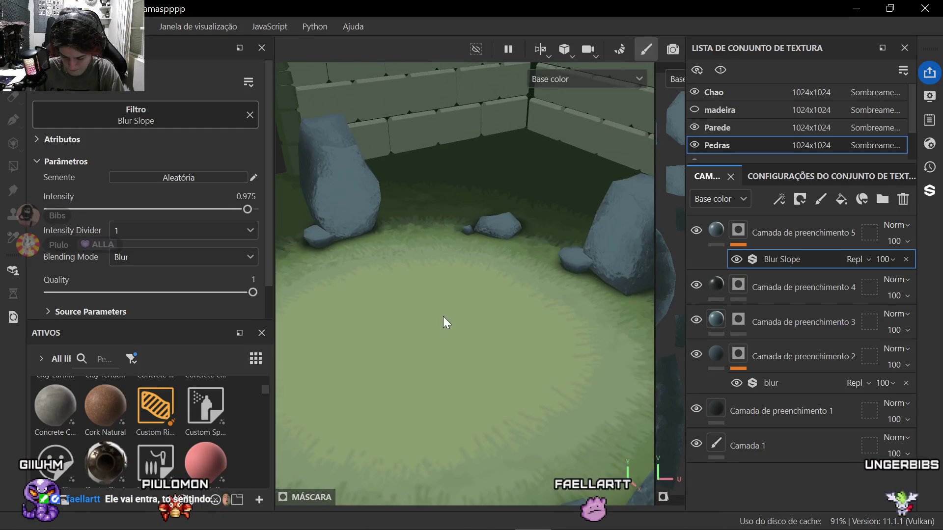
scroll(487, 338, "down", 3)
mouse_move(478, 356)
left_mouse_down("alt")
mouse_move(487, 309)
mouse_move(415, 349)
mouse_move(458, 366)
mouse_move(484, 345)
mouse_move(447, 341)
left_mouse_up("alt")
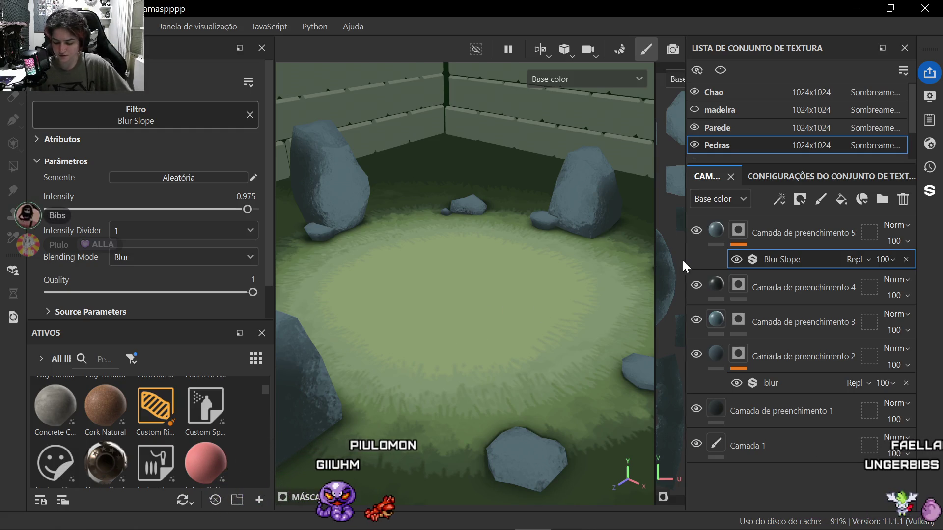
left_click(696, 286)
left_click(695, 232)
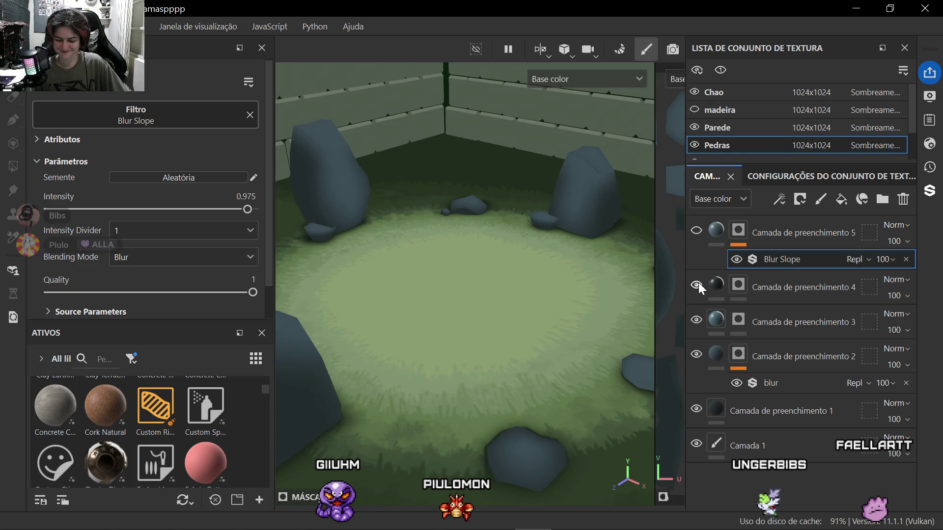
left_click(696, 231)
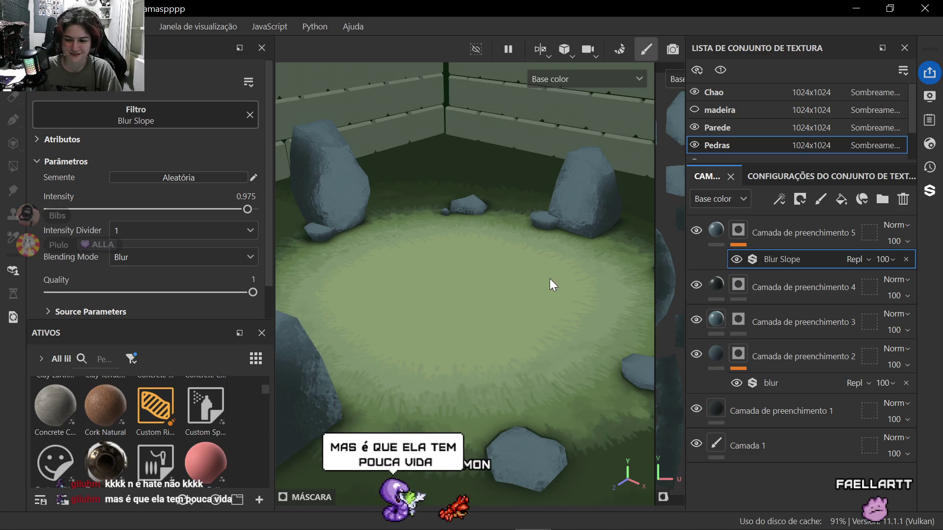
scroll(550, 278, "down", 2)
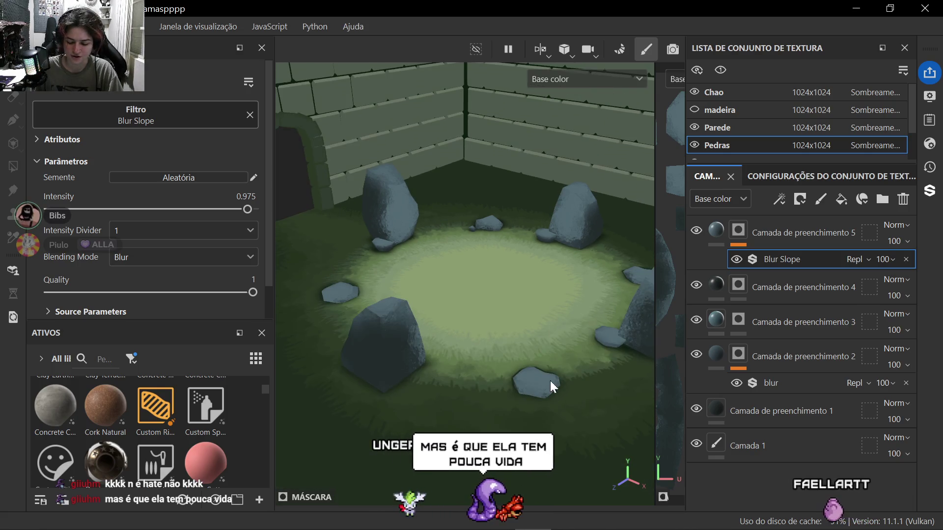
scroll(551, 382, "down", 2)
left_click_drag(550, 381, 515, 340, "alt")
scroll(515, 331, "up", 4)
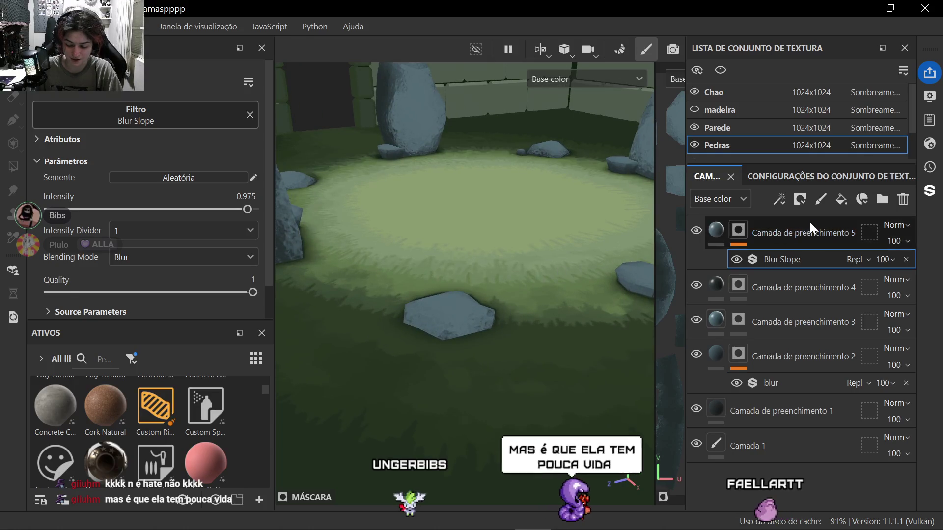
Step: Select layer 5's mask, set the brush grayscale to 0 and its size to 7.99
left_click(743, 232)
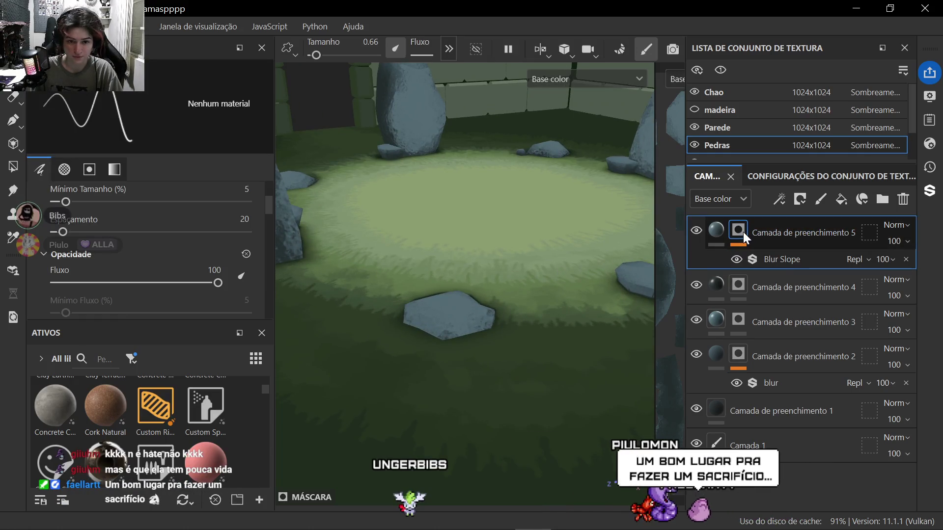
scroll(432, 328, "up", 4)
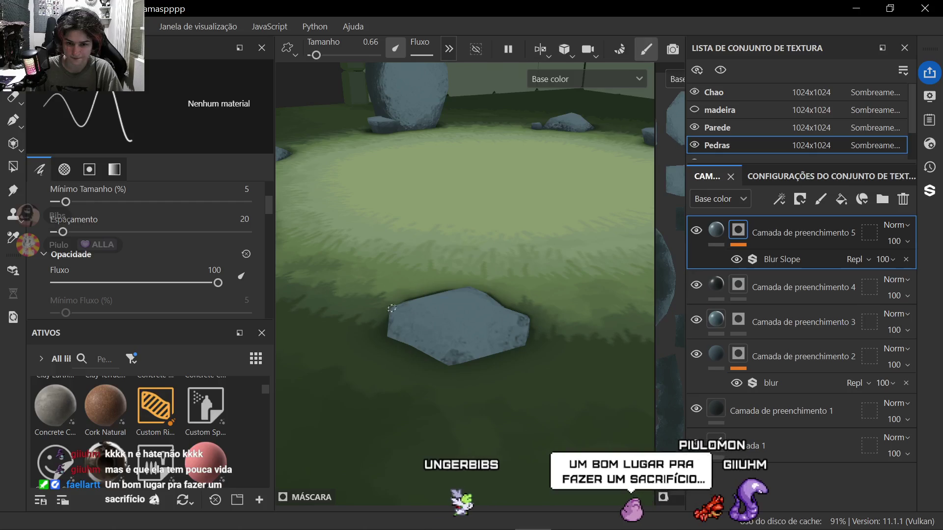
scroll(433, 327, "up", 2)
scroll(398, 331, "up", 3)
left_click_drag(382, 333, 372, 221, "alt")
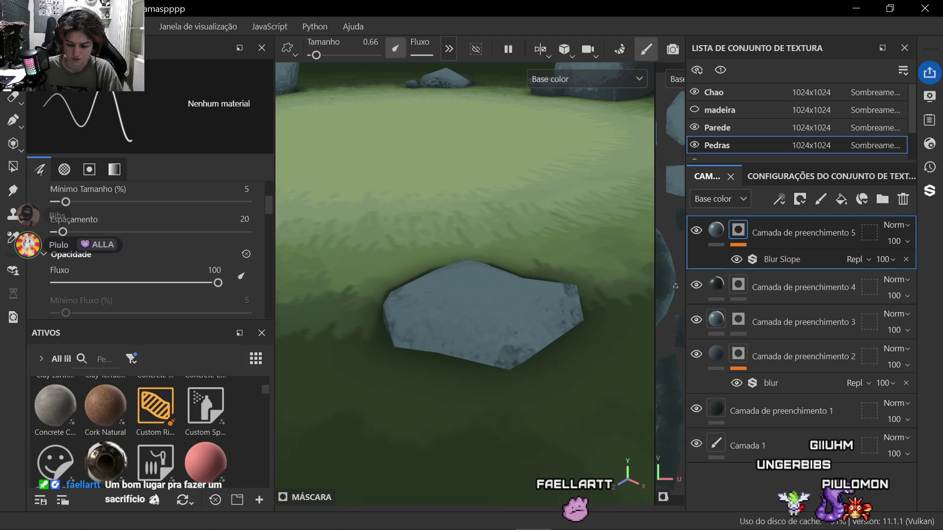
left_click(113, 170)
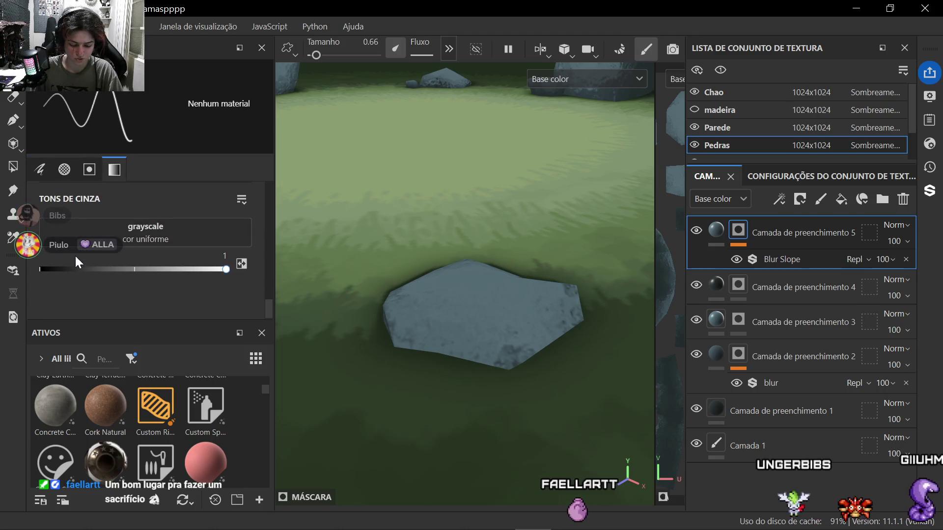
middle_click_drag(430, 377, 313, 387, "alt")
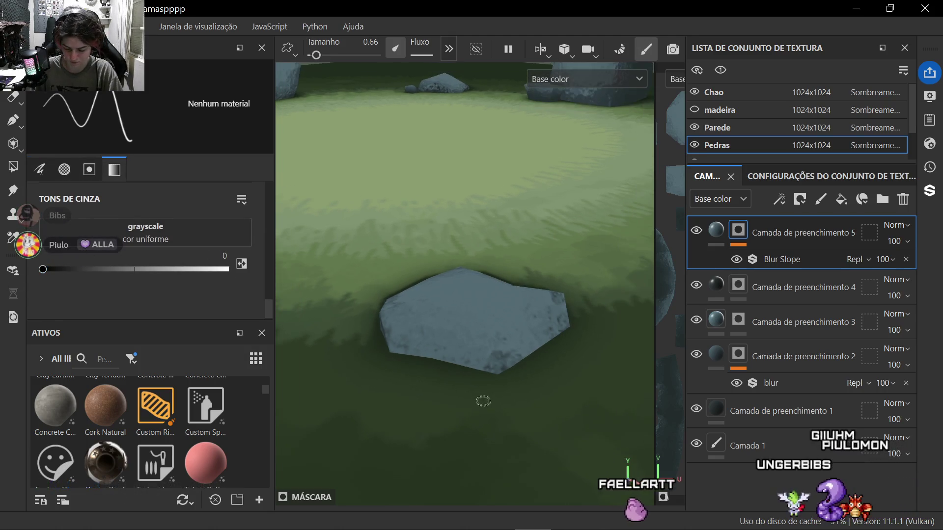
left_click_drag(313, 387, 380, 376, "alt")
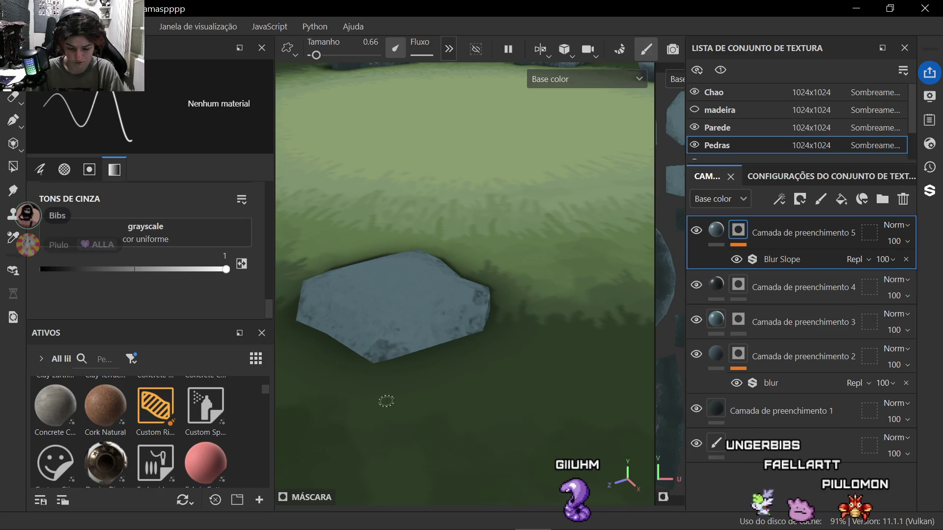
left_click_drag(315, 56, 329, 55)
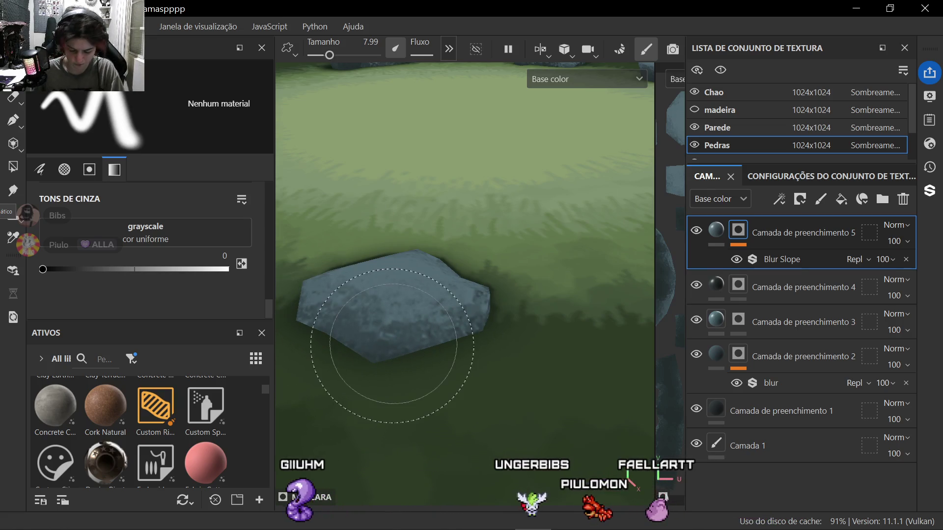
scroll(392, 345, "down", 3)
left_click_drag(332, 310, 413, 339, "alt")
scroll(464, 398, "up", 5)
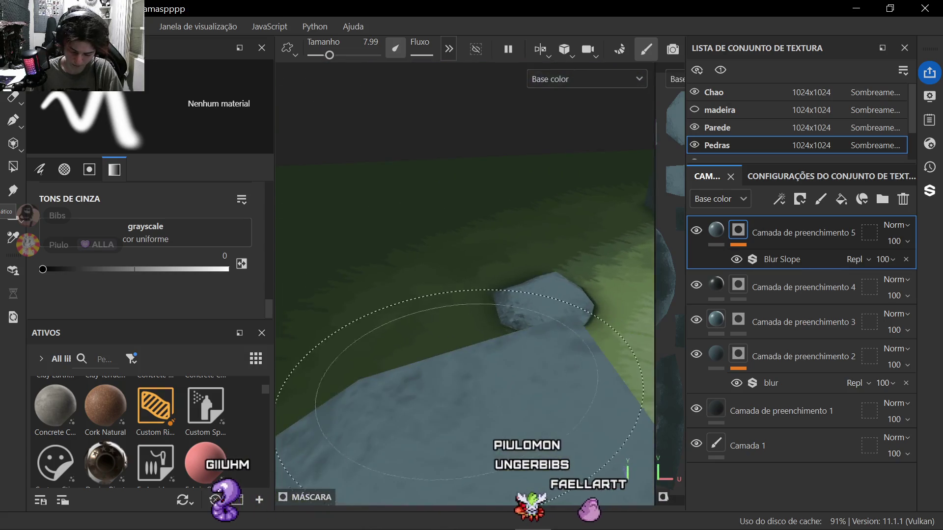
scroll(464, 383, "down", 4)
mouse_move(472, 280)
middle_mouse_down()
mouse_move(428, 327)
mouse_move(512, 346)
middle_mouse_up()
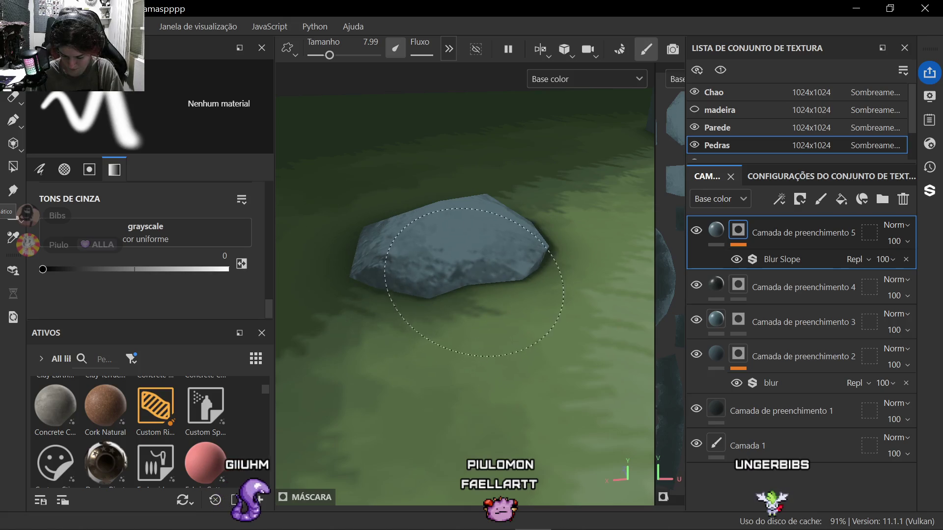
mouse_move(491, 268)
left_mouse_down("alt")
mouse_move(413, 331)
mouse_move(373, 344)
left_mouse_up("alt")
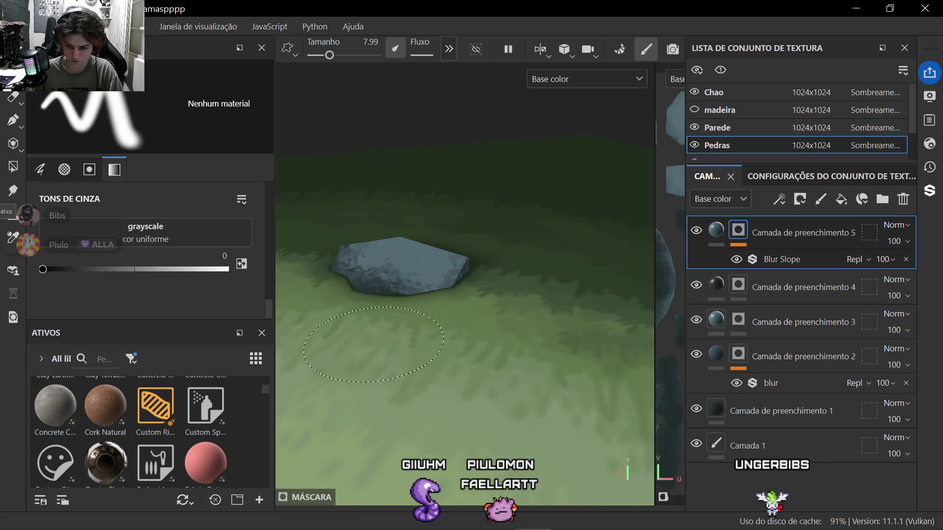
scroll(372, 332, "up", 3)
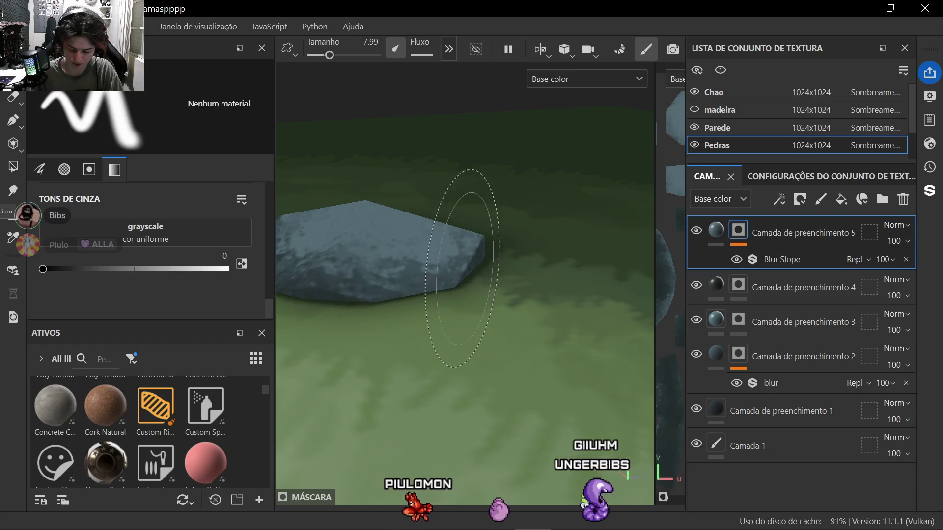
scroll(471, 251, "down", 3)
mouse_move(457, 295)
left_mouse_down("alt")
mouse_move(413, 332)
mouse_move(457, 280)
mouse_move(516, 317)
mouse_move(452, 376)
left_mouse_up("alt")
scroll(413, 331, "up", 5)
scroll(398, 346, "down", 5)
scroll(541, 325, "up", 4)
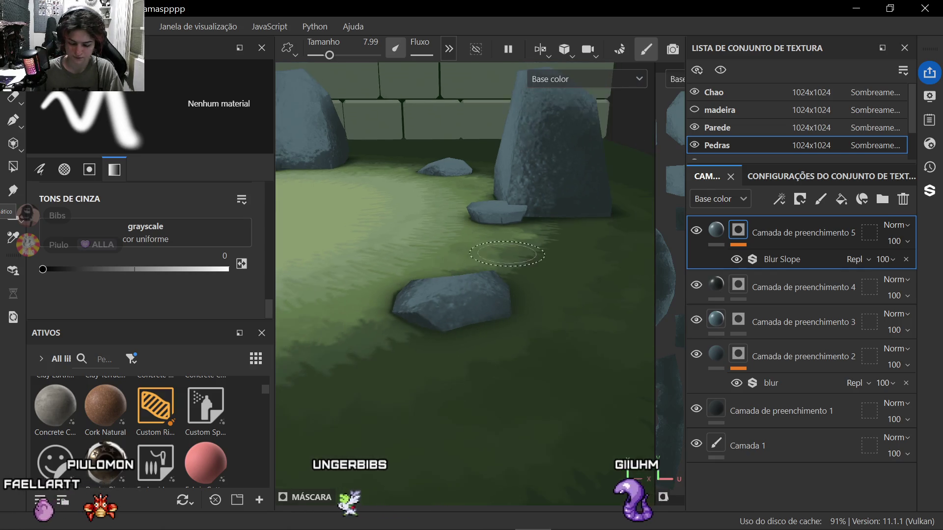
scroll(431, 328, "down", 6)
left_click_drag(442, 309, 413, 280, "alt")
scroll(431, 302, "down", 2)
scroll(431, 300, "up", 5)
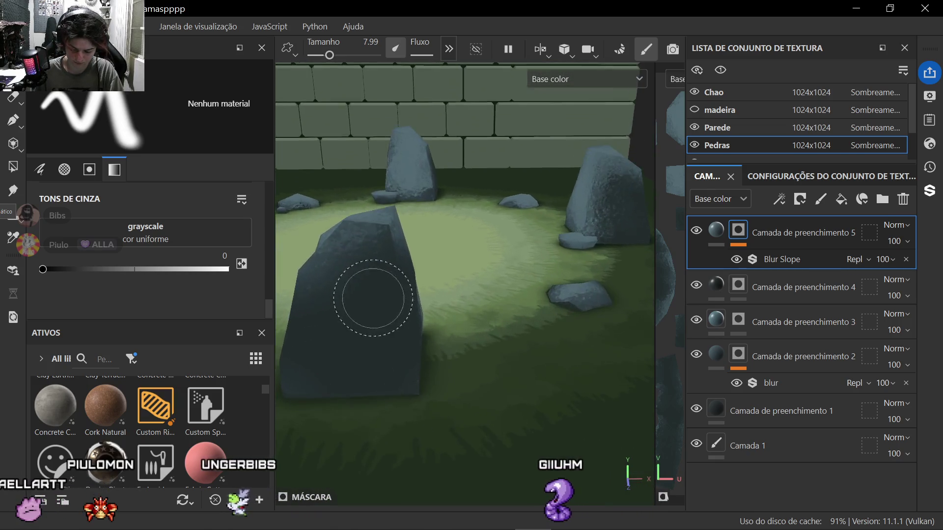
left_click_drag(457, 309, 443, 294, "alt")
scroll(449, 302, "up", 3)
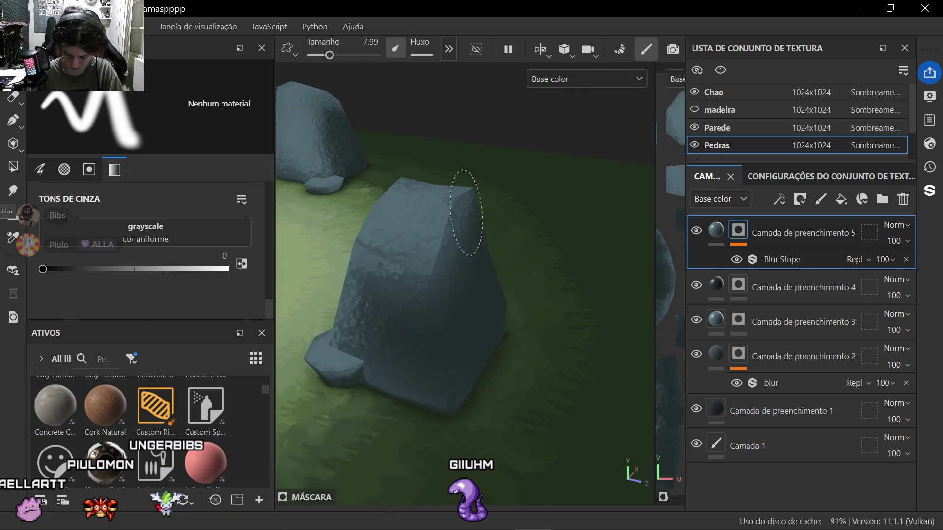
mouse_move(438, 416)
left_mouse_down("alt")
mouse_move(442, 354)
mouse_move(465, 303)
left_mouse_up("alt")
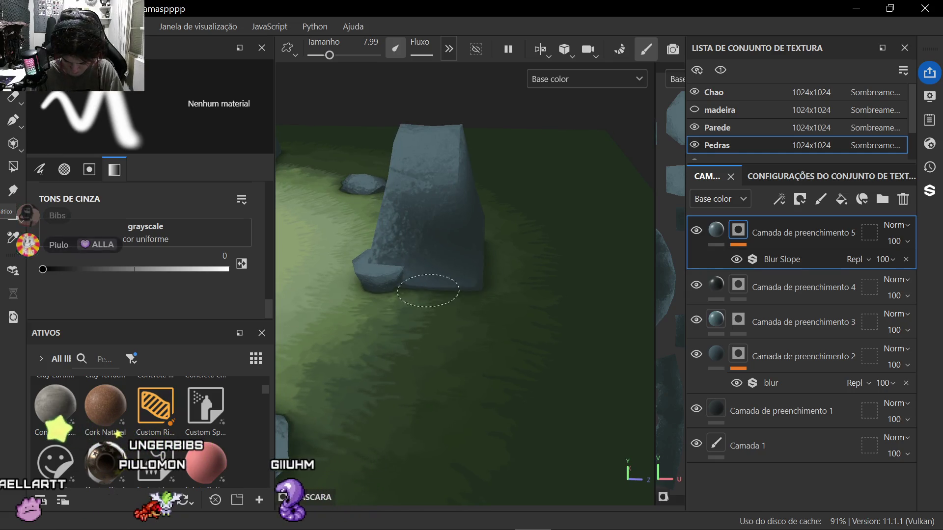
scroll(433, 279, "up", 8)
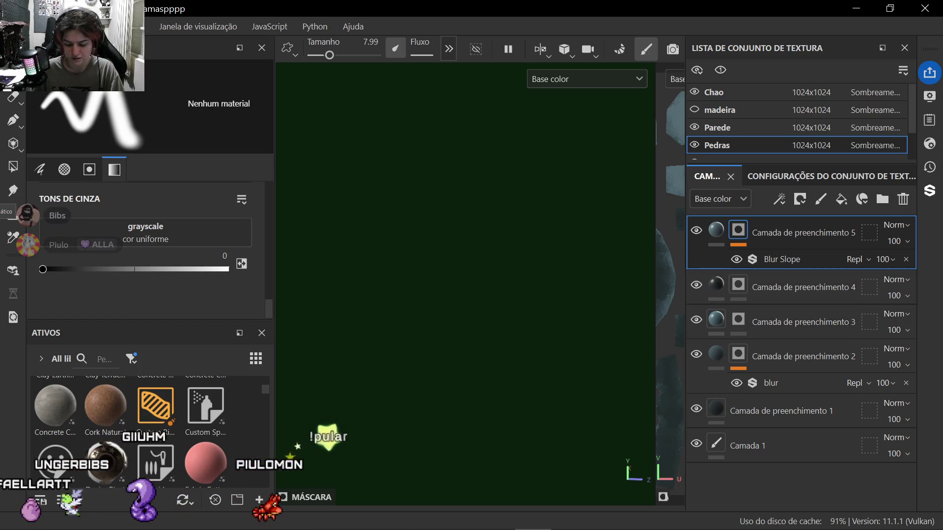
scroll(443, 294, "down", 4)
mouse_move(443, 295)
left_mouse_down("alt")
mouse_move(413, 281)
mouse_move(413, 302)
mouse_move(342, 315)
left_mouse_up("alt")
scroll(363, 306, "down", 5)
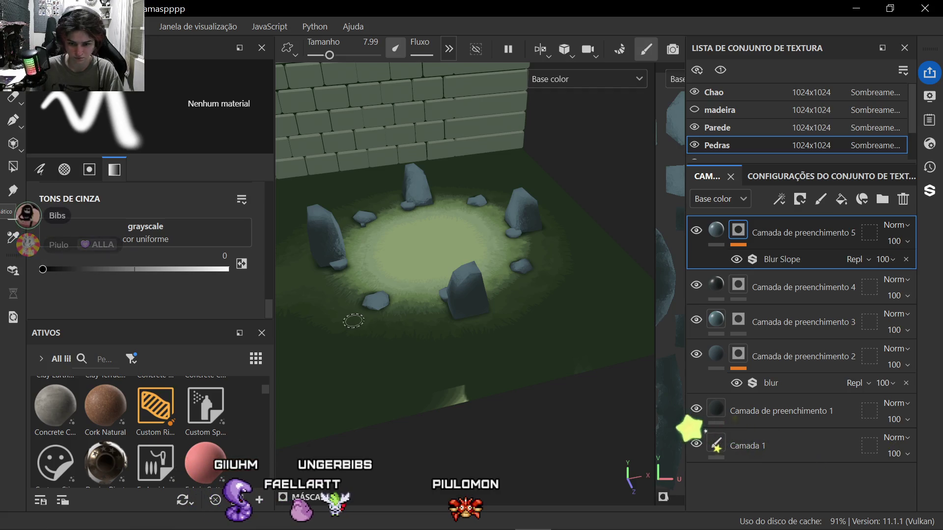
scroll(353, 322, "up", 3)
scroll(354, 321, "up", 3)
scroll(511, 398, "up", 2)
left_click_drag(512, 398, 560, 294, "alt")
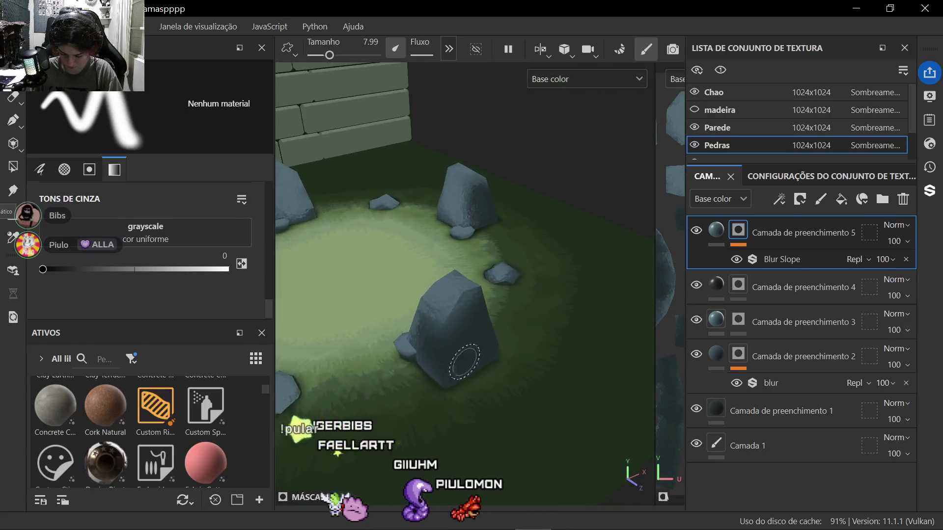
scroll(516, 310, "up", 3)
scroll(457, 332, "up", 3)
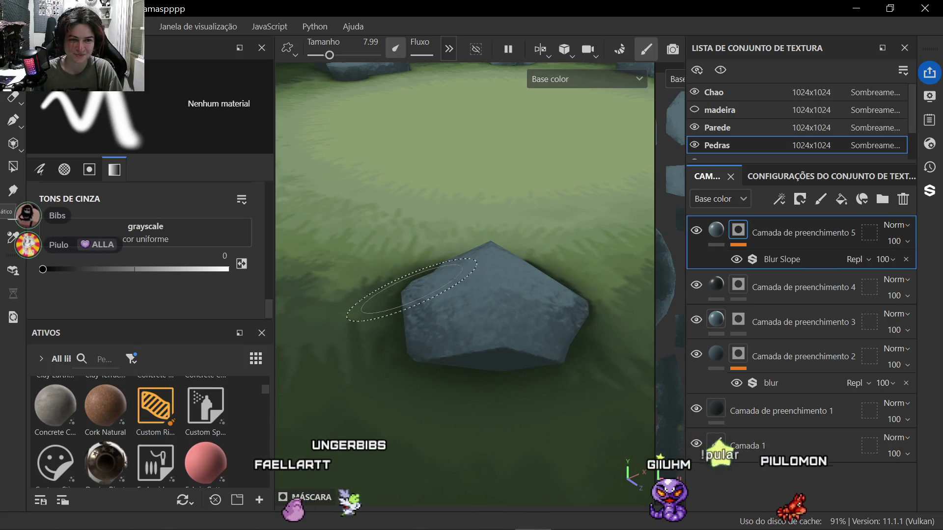
mouse_move(413, 289)
middle_mouse_down("alt")
mouse_move(432, 380)
mouse_move(412, 338)
mouse_move(360, 309)
middle_mouse_up("alt")
scroll(413, 338, "up", 4)
scroll(368, 324, "down", 5)
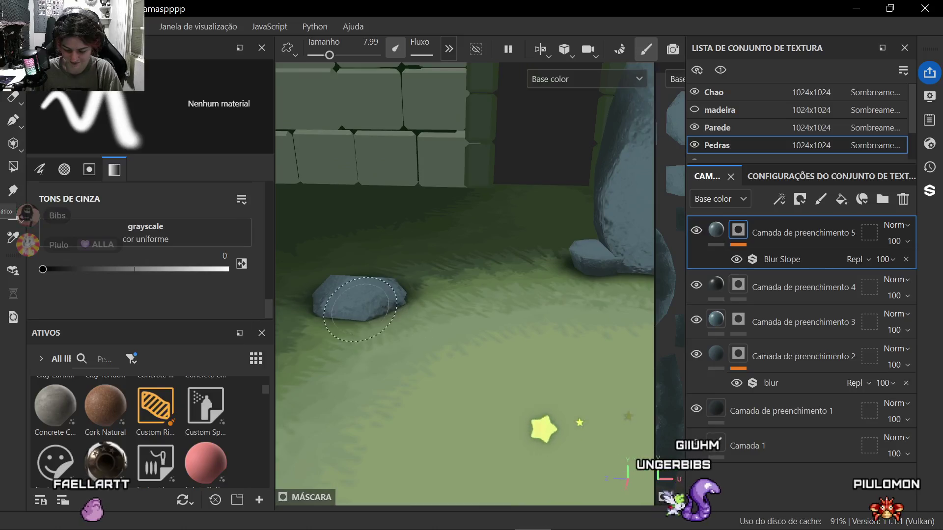
scroll(361, 310, "up", 5)
mouse_move(456, 368)
middle_mouse_down("alt")
mouse_move(413, 399)
mouse_move(444, 418)
mouse_move(500, 387)
middle_mouse_up("alt")
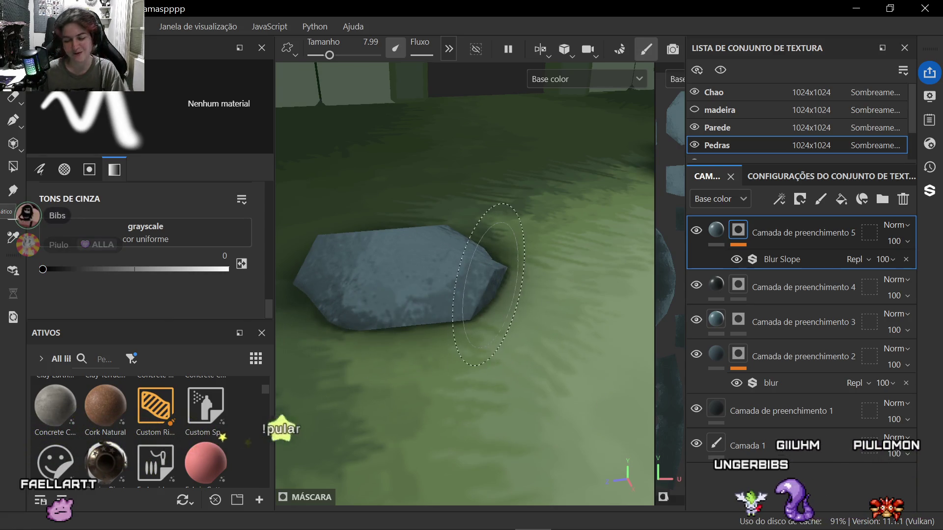
scroll(464, 295, "down", 4)
mouse_move(442, 332)
middle_mouse_down("alt")
mouse_move(415, 365)
mouse_move(450, 375)
middle_mouse_up("alt")
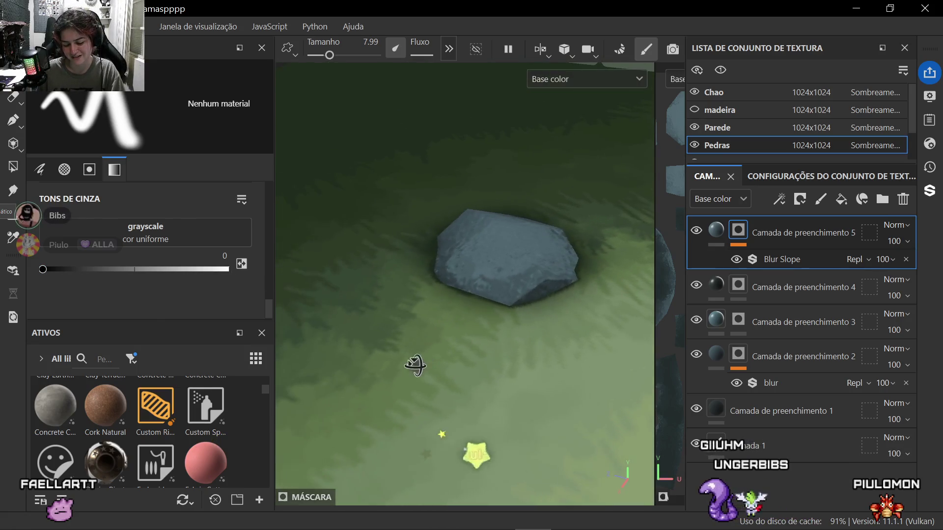
scroll(394, 386, "up", 3)
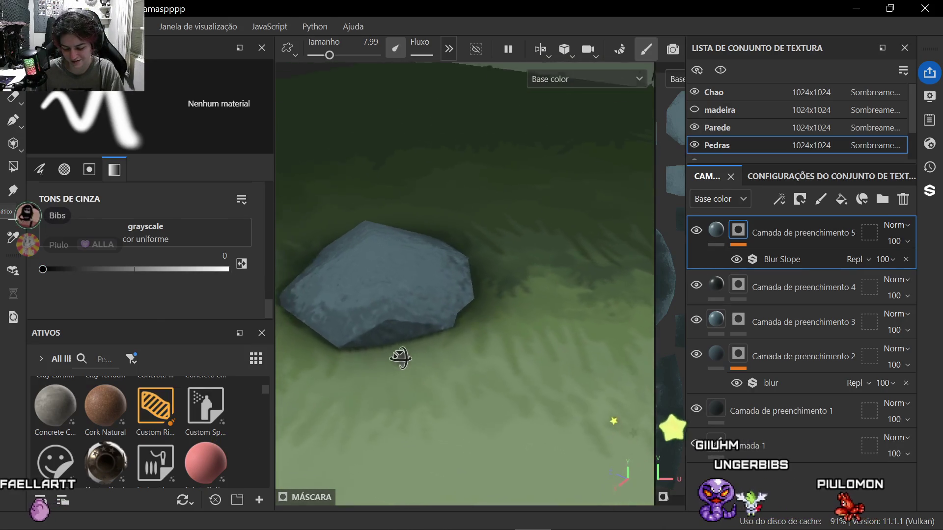
left_click_drag(450, 376, 413, 369, "alt")
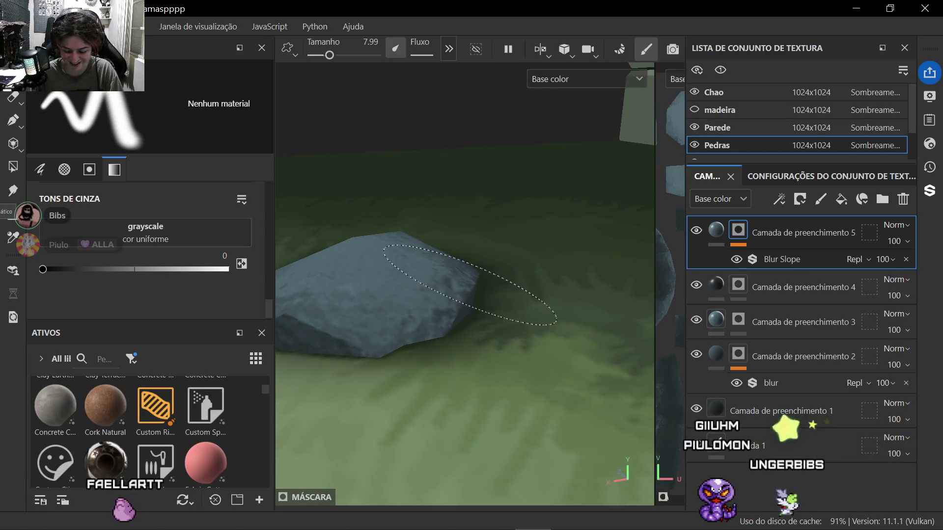
scroll(443, 281, "down", 3)
mouse_move(413, 294)
left_mouse_down("alt")
mouse_move(385, 315)
mouse_move(347, 317)
mouse_move(383, 365)
mouse_move(442, 324)
mouse_move(417, 294)
left_mouse_up("alt")
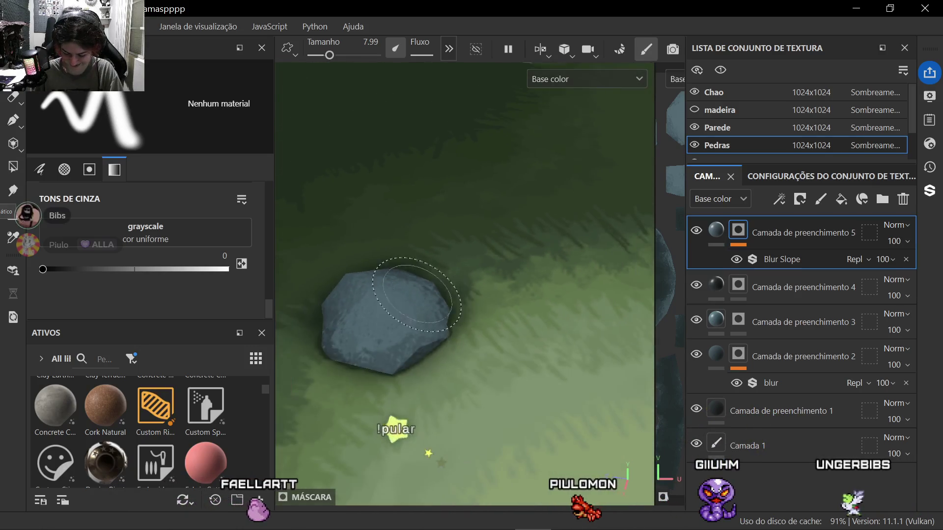
scroll(418, 295, "down", 5)
scroll(443, 309, "down", 3)
mouse_move(472, 339)
left_mouse_down("alt")
mouse_move(507, 303)
mouse_move(501, 295)
left_mouse_up("alt")
middle_click_drag(501, 295, 487, 287, "alt")
scroll(508, 346, "up", 6)
scroll(508, 350, "up", 3)
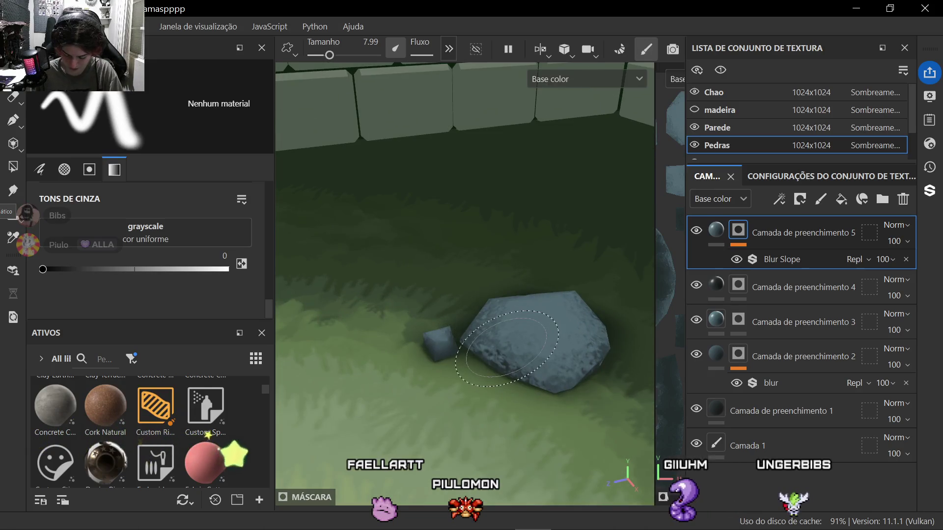
left_click_drag(509, 346, 484, 389, "alt")
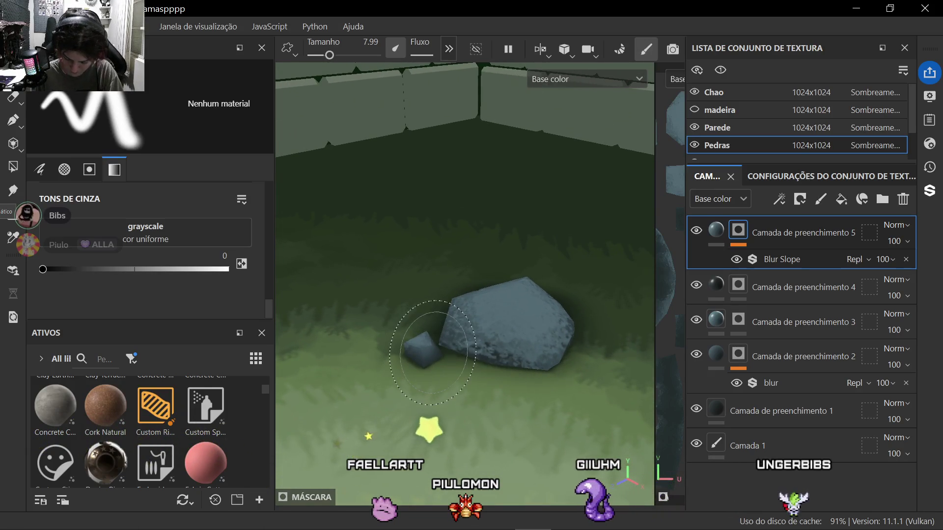
scroll(440, 351, "up", 4)
left_click_drag(427, 346, 324, 343, "alt")
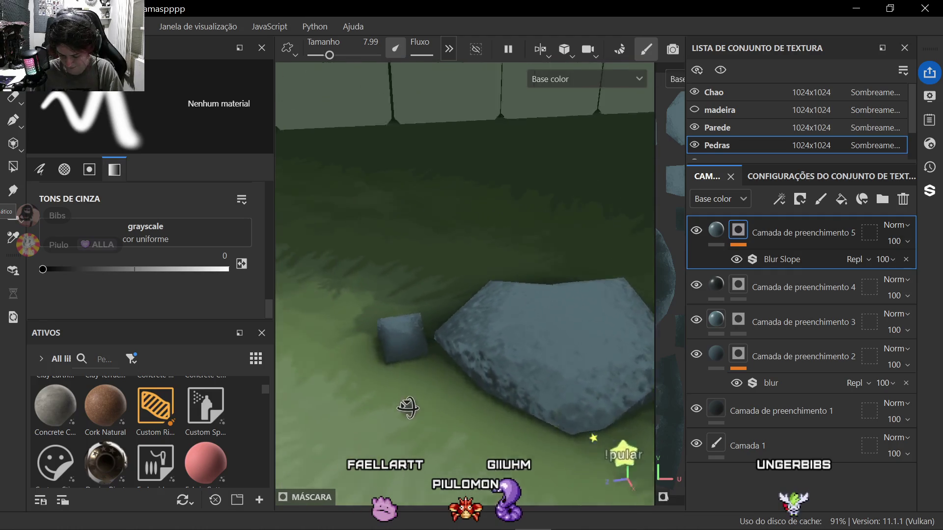
mouse_move(448, 378)
left_mouse_down("alt")
mouse_move(413, 368)
mouse_move(470, 387)
left_mouse_up("alt")
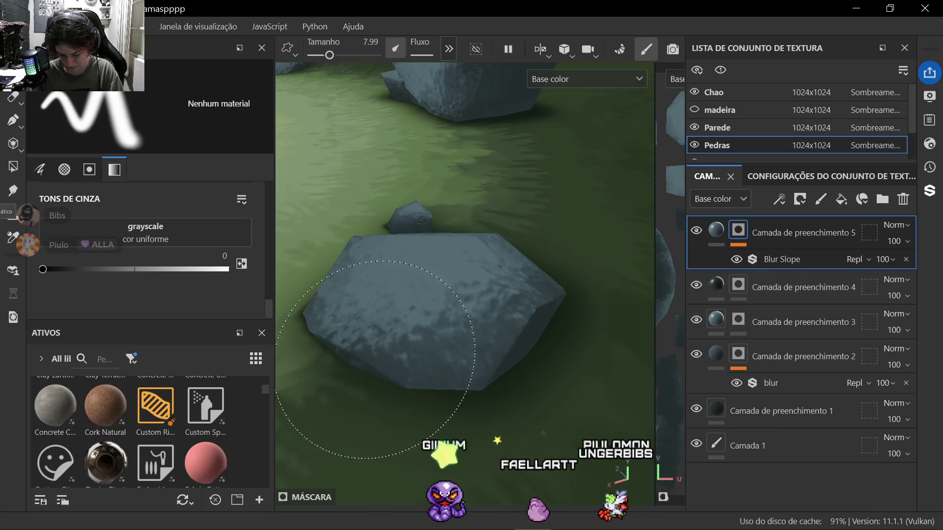
scroll(413, 346, "down", 3)
mouse_move(412, 354)
left_mouse_down("alt")
mouse_move(440, 375)
mouse_move(400, 354)
mouse_move(413, 346)
left_mouse_up("alt")
scroll(439, 374, "up", 3)
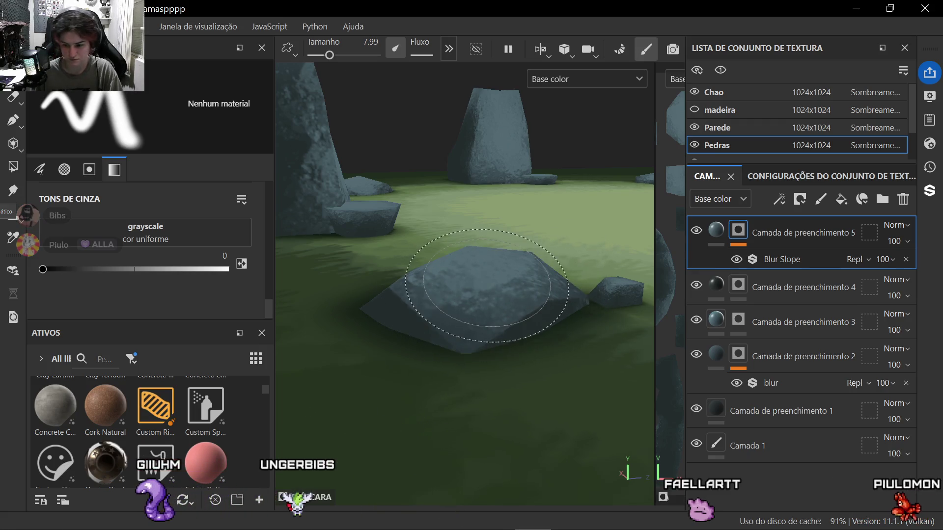
mouse_move(486, 288)
left_mouse_down("alt")
mouse_move(402, 336)
mouse_move(502, 281)
left_mouse_up("alt")
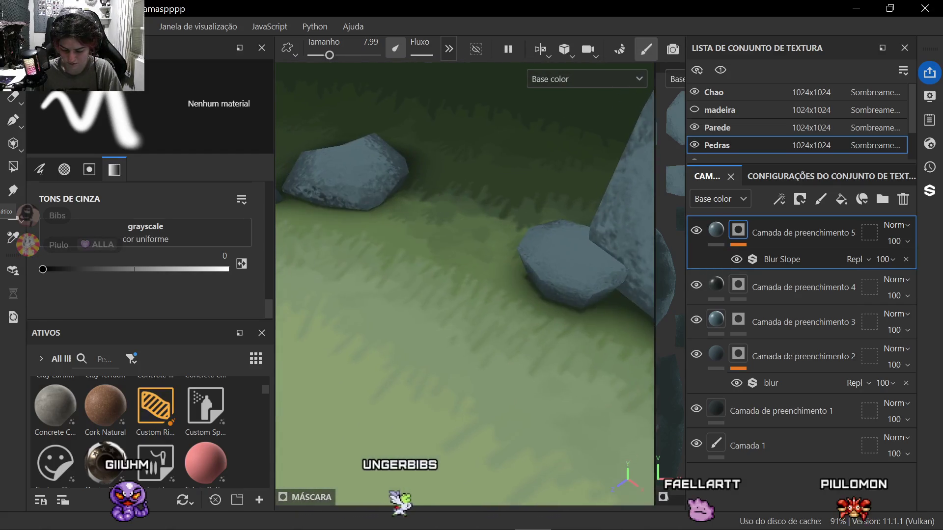
mouse_move(442, 309)
left_mouse_down("alt")
mouse_move(402, 302)
mouse_move(394, 273)
mouse_move(435, 331)
mouse_move(362, 303)
mouse_move(479, 347)
left_mouse_up("alt")
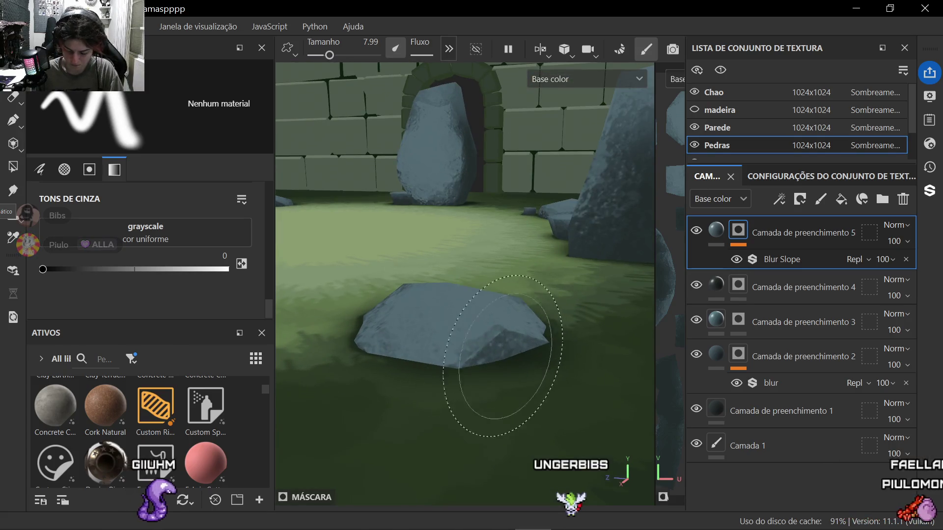
mouse_move(468, 353)
left_mouse_down("alt")
mouse_move(464, 280)
mouse_move(472, 336)
left_mouse_up("alt")
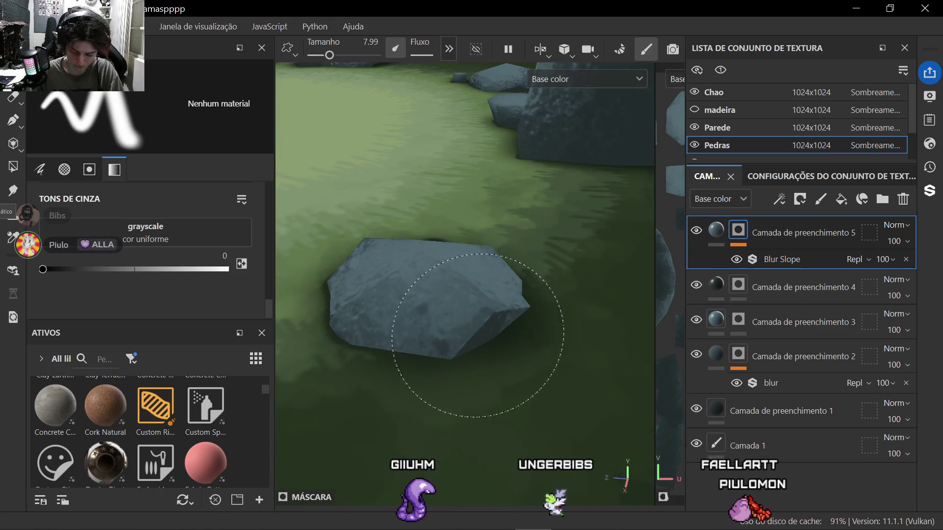
mouse_move(512, 309)
left_mouse_down("alt")
mouse_move(472, 347)
mouse_move(479, 383)
mouse_move(453, 320)
left_mouse_up("alt")
scroll(454, 321, "up", 3)
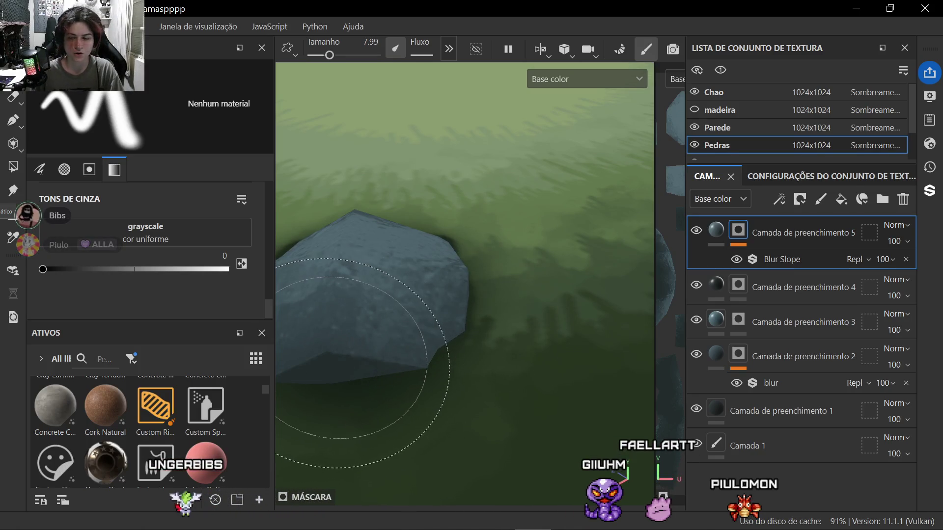
scroll(347, 413, "down", 5)
scroll(347, 413, "down", 3)
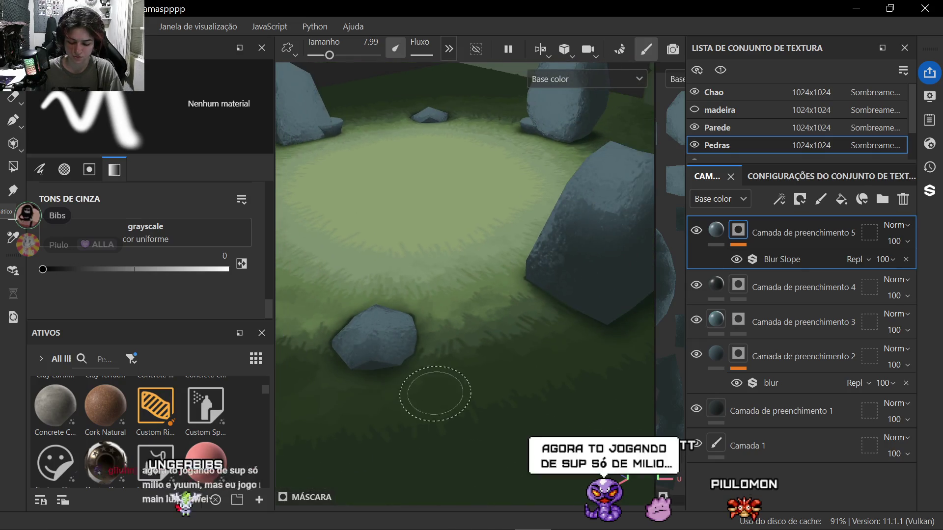
left_click_drag(442, 369, 540, 416, "alt")
mouse_move(413, 411)
left_mouse_down("alt")
mouse_move(398, 368)
mouse_move(503, 353)
left_mouse_up("alt")
scroll(399, 369, "up", 3)
scroll(413, 364, "up", 3)
scroll(430, 361, "up", 3)
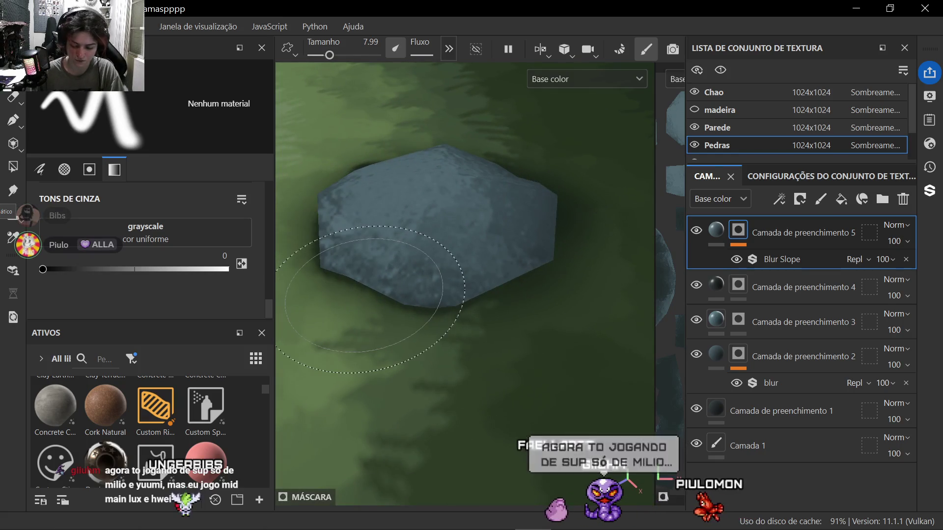
scroll(413, 295, "down", 3)
left_click_drag(442, 295, 574, 247, "alt")
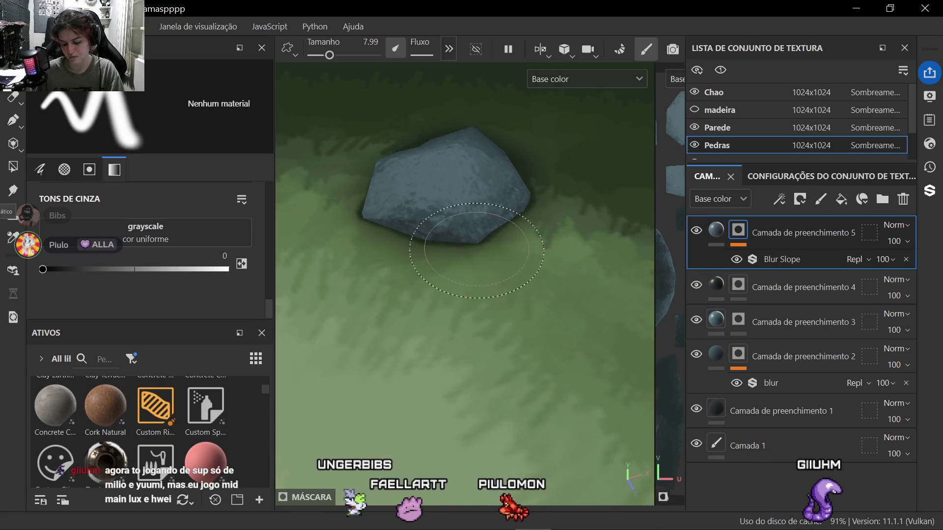
scroll(475, 251, "down", 4)
mouse_move(472, 266)
left_mouse_down("alt")
mouse_move(443, 309)
mouse_move(470, 288)
left_mouse_up("alt")
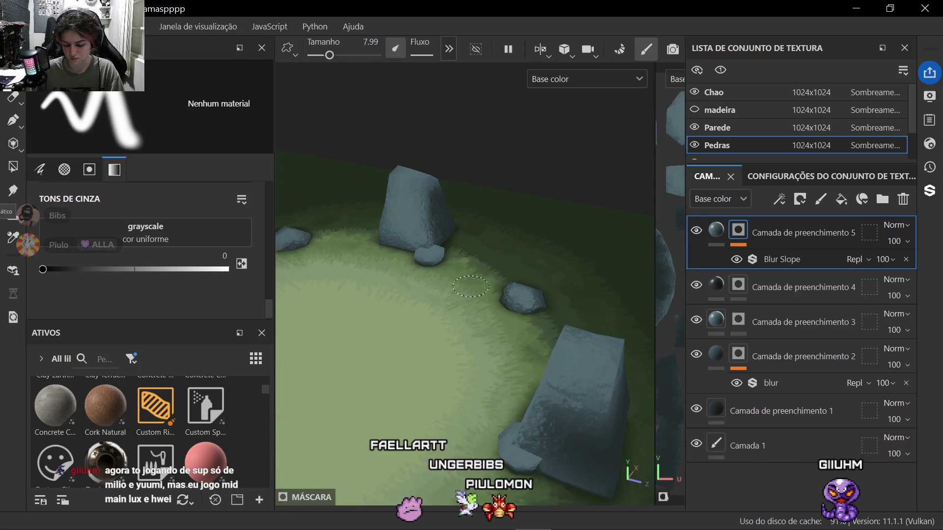
scroll(470, 287, "up", 3)
scroll(412, 273, "up", 2)
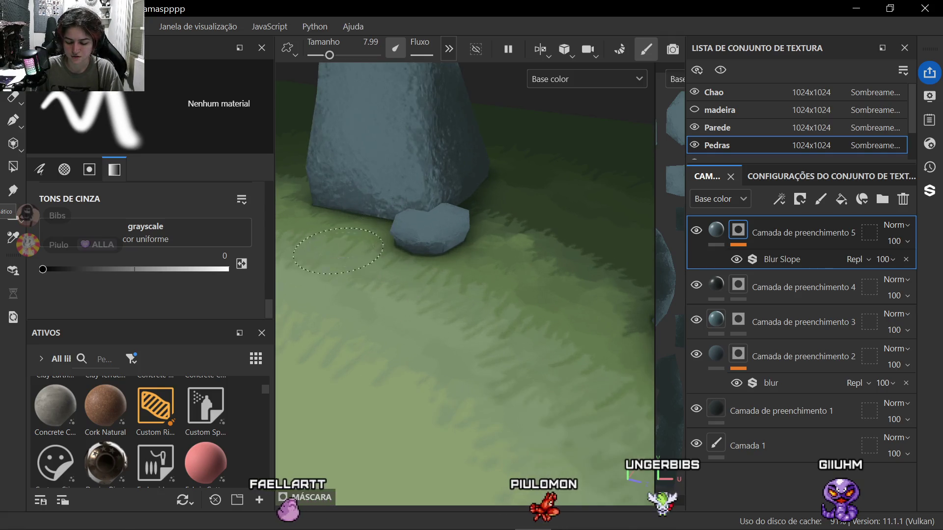
scroll(401, 226, "up", 5)
mouse_move(400, 226)
left_mouse_down("alt")
mouse_move(339, 316)
mouse_move(430, 323)
mouse_move(549, 351)
mouse_move(330, 323)
mouse_move(422, 344)
mouse_move(457, 222)
left_mouse_up("alt")
scroll(372, 320, "down", 4)
scroll(421, 344, "down", 3)
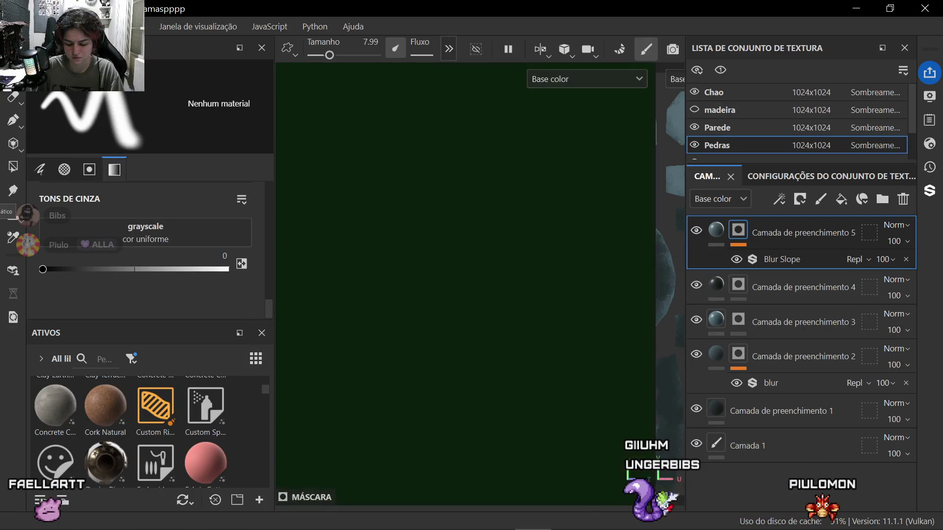
mouse_move(436, 384)
left_mouse_down("alt")
mouse_move(456, 295)
mouse_move(513, 403)
mouse_move(457, 413)
mouse_move(442, 331)
left_mouse_up("alt")
scroll(457, 294, "down", 5)
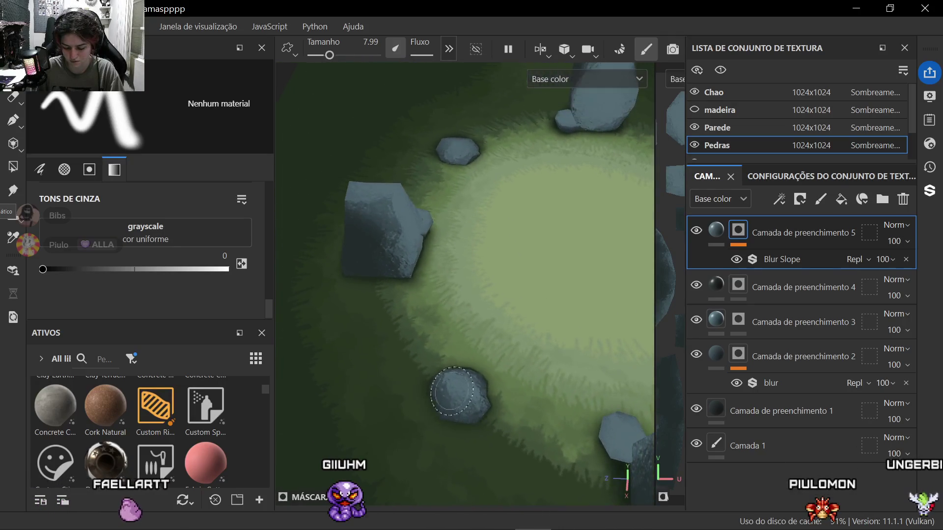
scroll(442, 295, "down", 4)
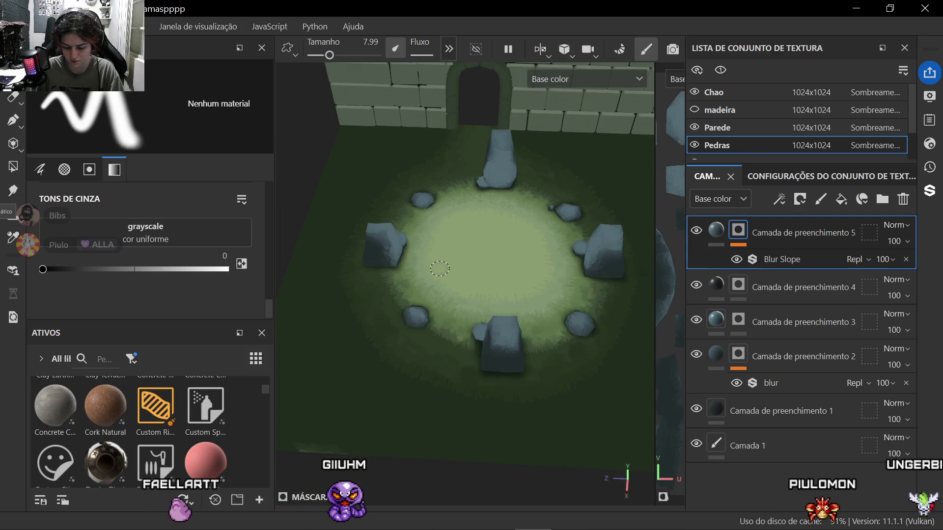
mouse_move(440, 268)
left_mouse_down("alt")
mouse_move(427, 244)
mouse_move(377, 243)
mouse_move(421, 268)
mouse_move(420, 319)
mouse_move(438, 331)
left_mouse_up("alt")
scroll(427, 243, "up", 3)
scroll(438, 331, "up", 5)
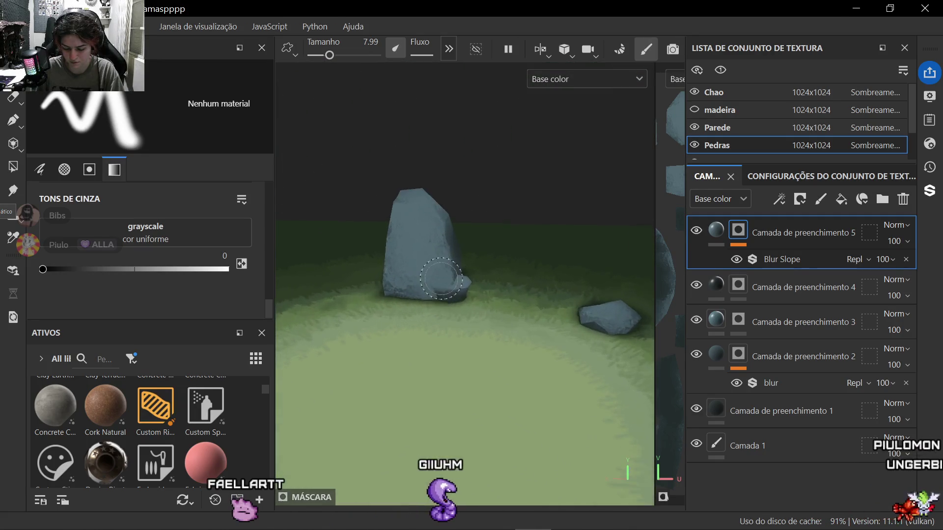
scroll(420, 273, "up", 5)
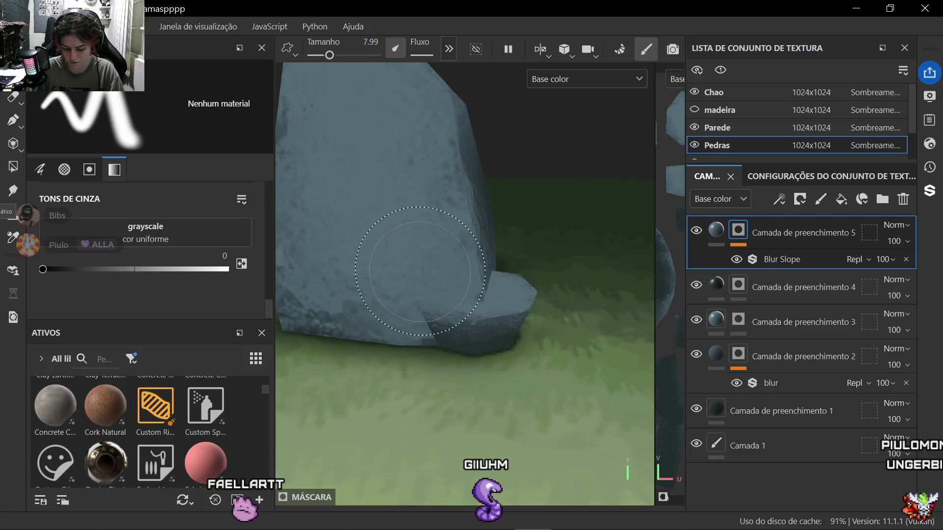
scroll(420, 271, "up", 2)
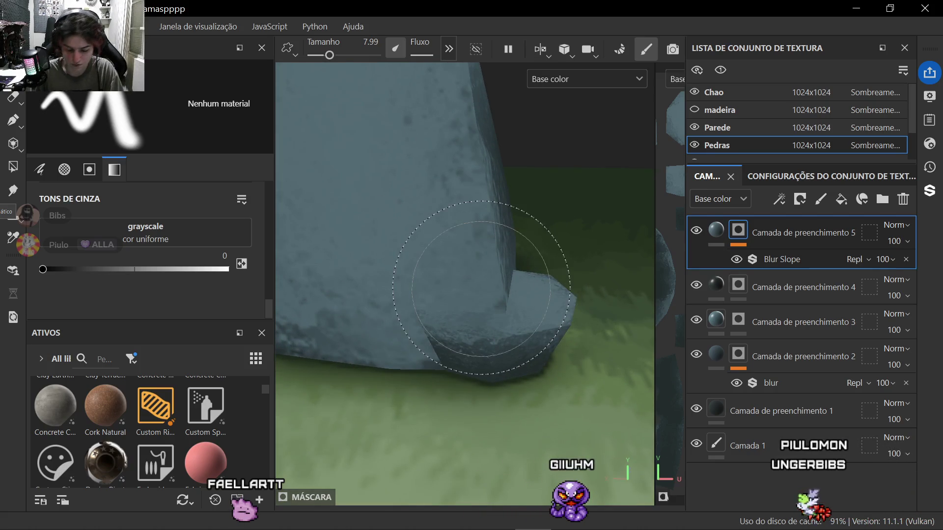
scroll(483, 288, "down", 5)
scroll(482, 287, "down", 5)
mouse_move(471, 354)
left_mouse_down("alt")
mouse_move(466, 416)
mouse_move(515, 369)
left_mouse_up("alt")
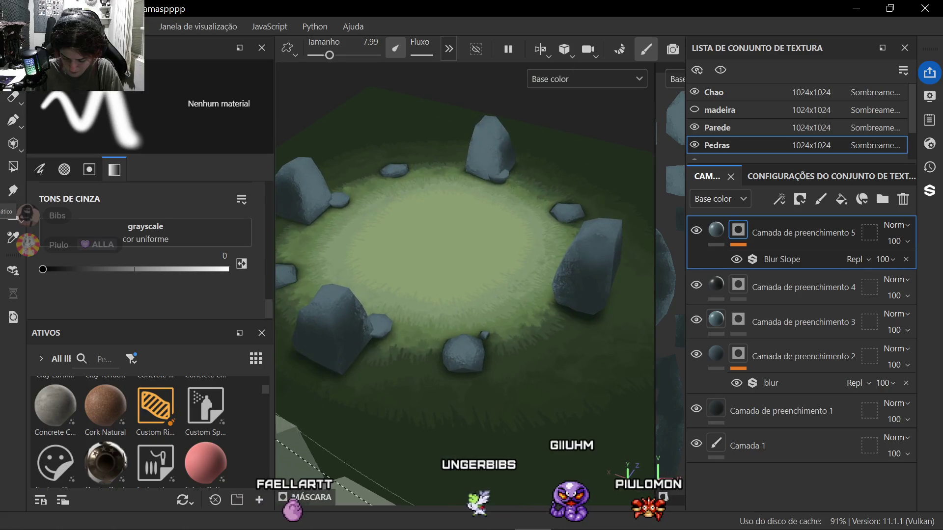
scroll(472, 295, "up", 8)
scroll(464, 294, "down", 8)
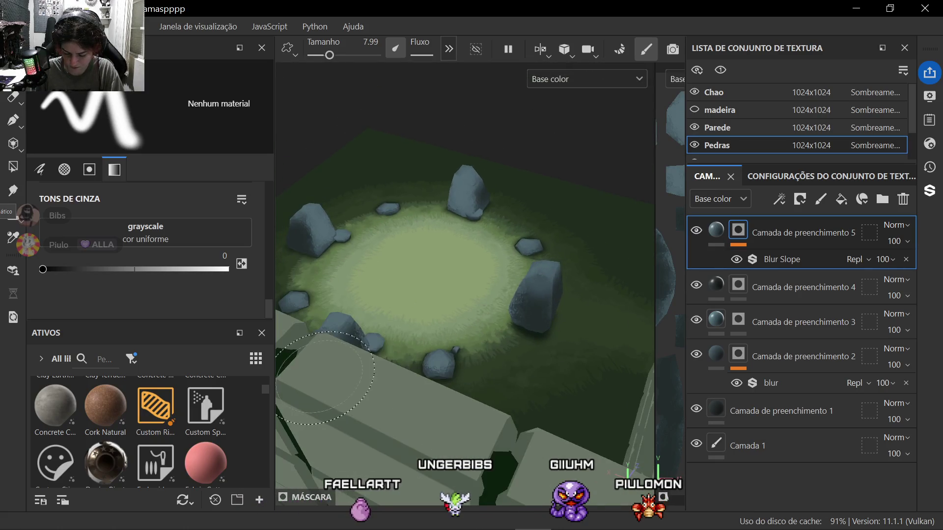
mouse_move(393, 318)
left_mouse_down("alt")
mouse_move(486, 302)
mouse_move(442, 339)
left_mouse_up("alt")
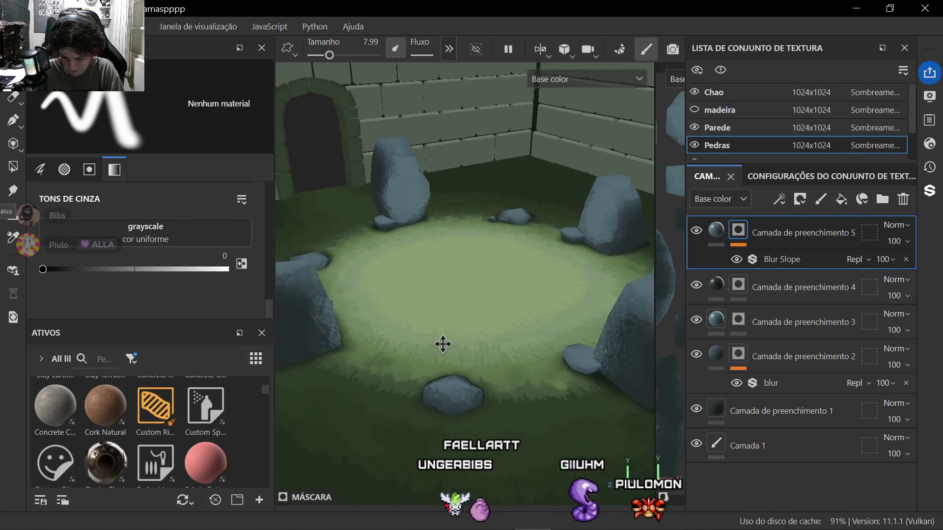
scroll(442, 340, "up", 4)
scroll(410, 164, "up", 4)
scroll(428, 192, "up", 4)
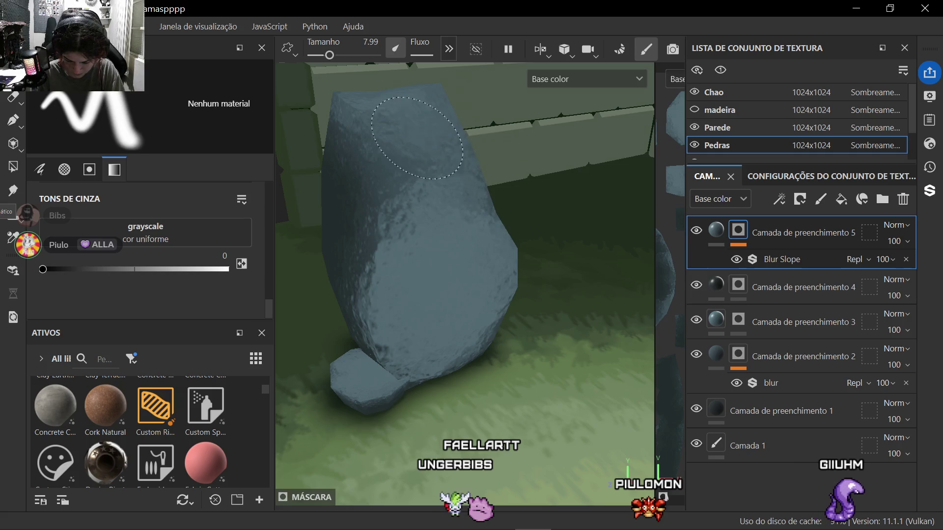
scroll(466, 224, "down", 6)
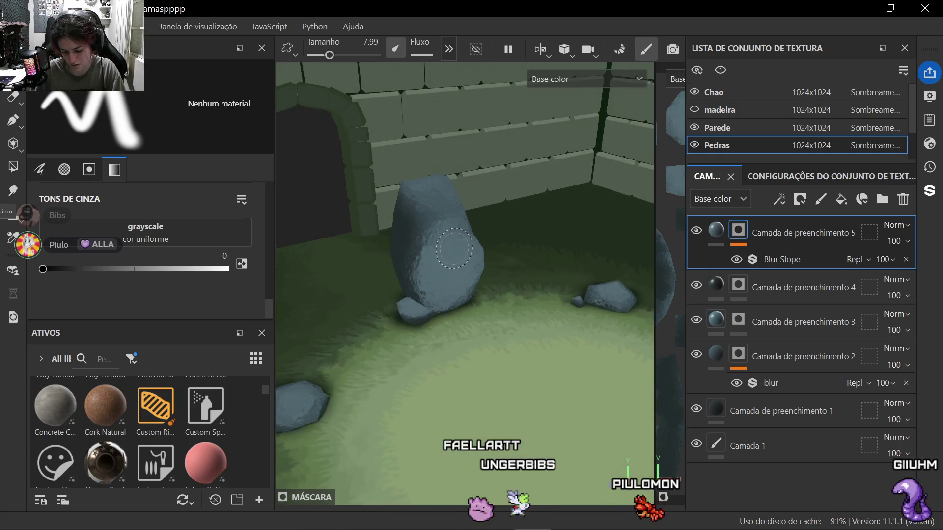
mouse_move(442, 258)
left_mouse_down("alt")
mouse_move(326, 343)
mouse_move(442, 331)
mouse_move(446, 356)
mouse_move(560, 310)
mouse_move(471, 280)
left_mouse_up("alt")
scroll(443, 331, "up", 6)
mouse_move(471, 280)
middle_mouse_down("alt")
mouse_move(425, 325)
mouse_move(442, 295)
mouse_move(413, 184)
middle_mouse_up("alt")
scroll(442, 295, "down", 5)
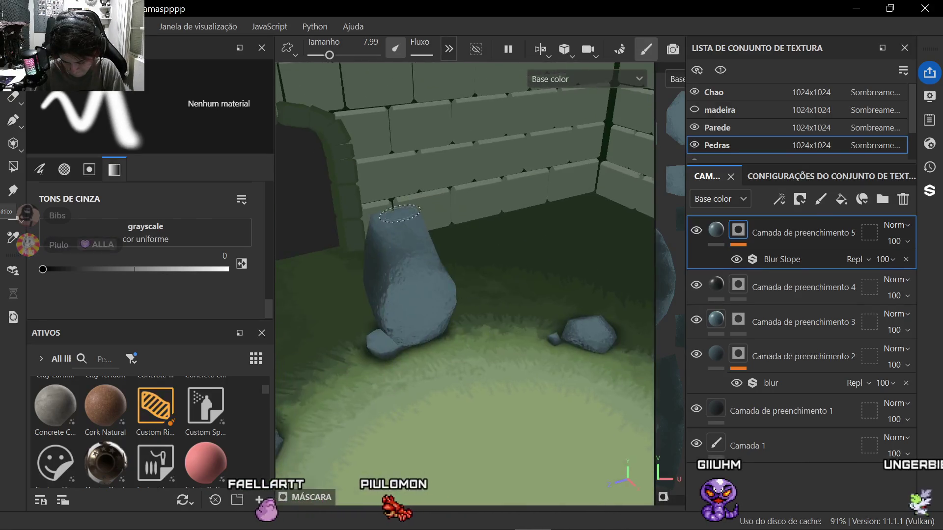
scroll(413, 243, "up", 6)
left_click_drag(413, 243, 280, 294, "alt")
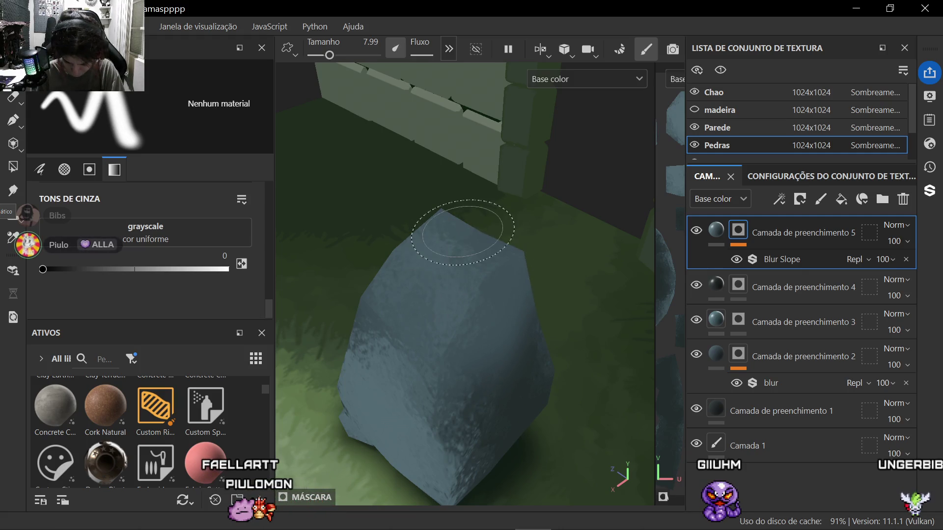
mouse_move(465, 232)
left_mouse_down("alt")
mouse_move(479, 356)
mouse_move(590, 383)
mouse_move(575, 368)
left_mouse_up("alt")
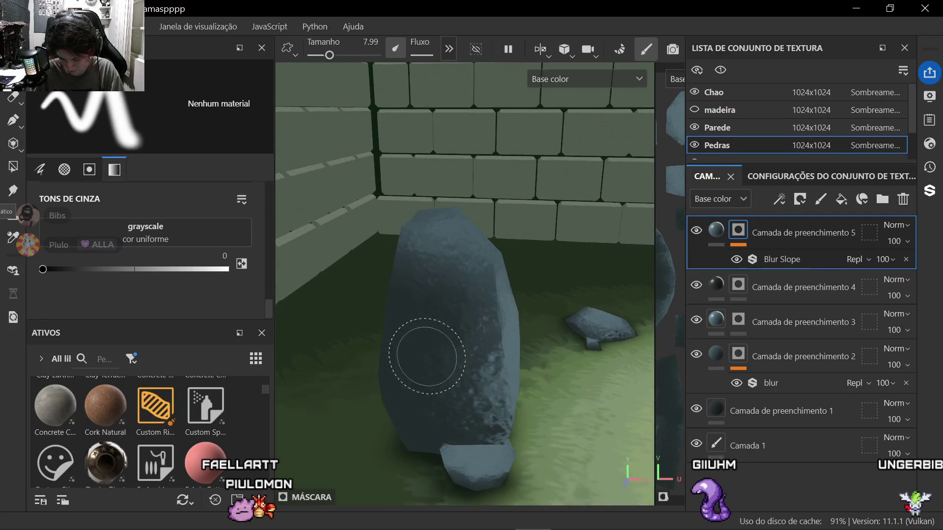
scroll(428, 356, "down", 5)
left_click_drag(427, 356, 464, 346, "alt")
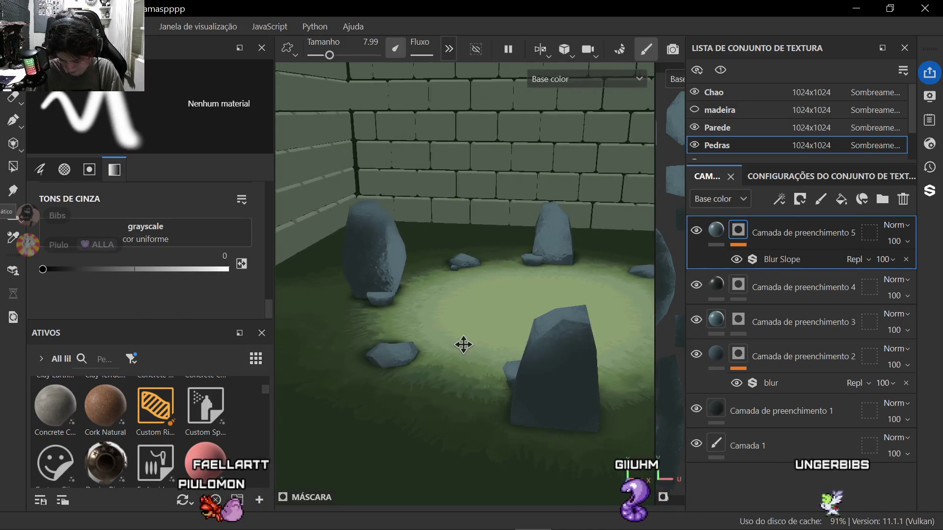
middle_click_drag(463, 346, 472, 309, "alt")
scroll(464, 346, "up", 5)
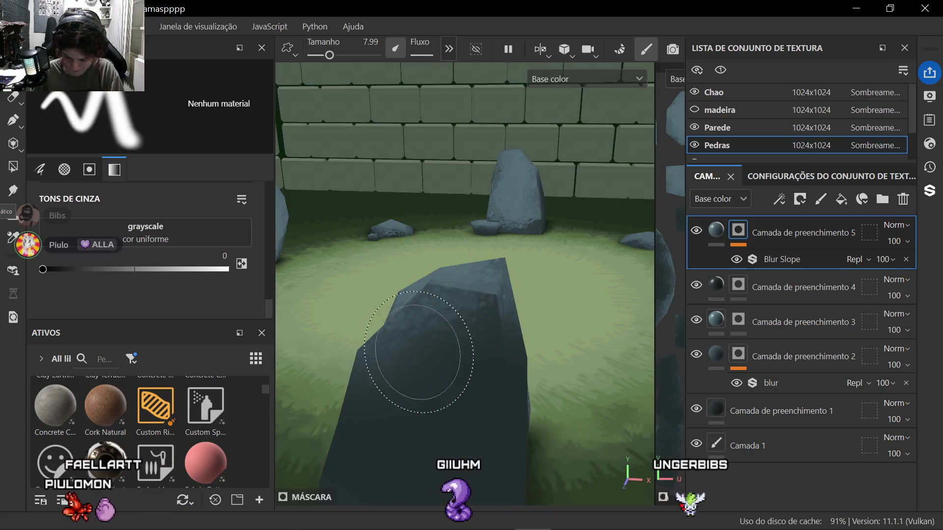
scroll(420, 352, "down", 5)
mouse_move(427, 347)
left_mouse_down("alt")
mouse_move(419, 370)
mouse_move(471, 340)
left_mouse_up("alt")
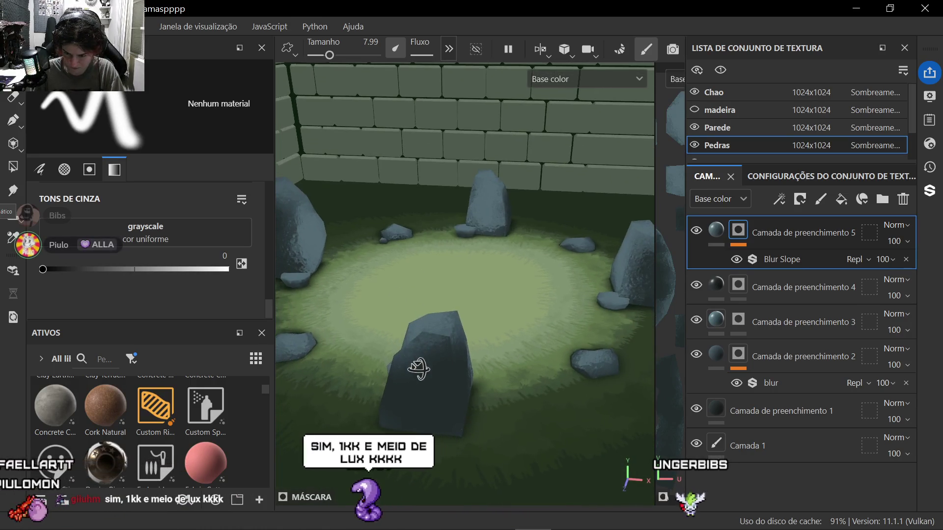
scroll(419, 369, "up", 4)
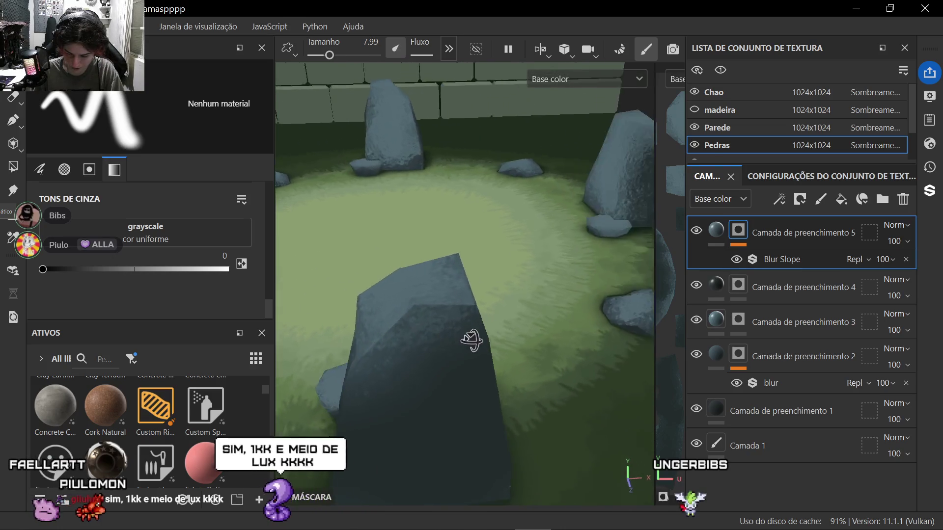
scroll(471, 341, "up", 4)
scroll(516, 332, "down", 4)
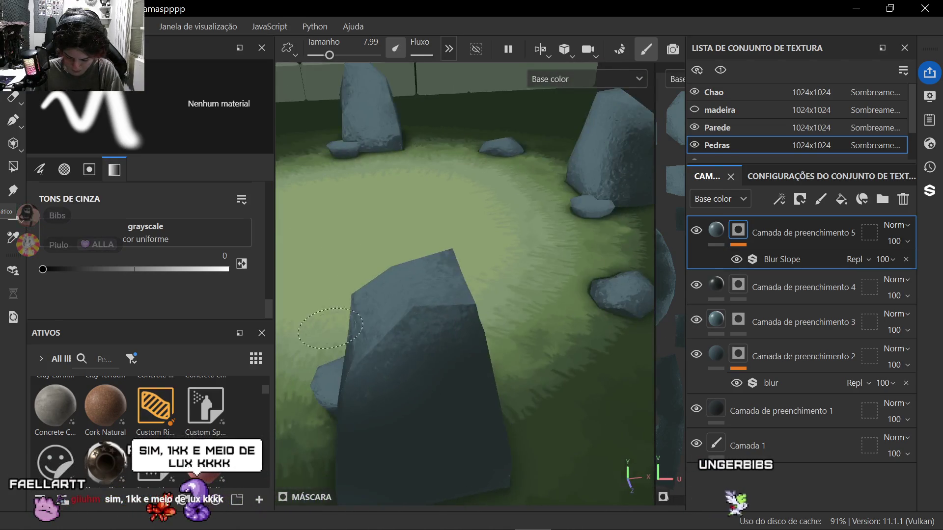
scroll(330, 328, "down", 5)
left_click_drag(324, 346, 346, 367, "alt")
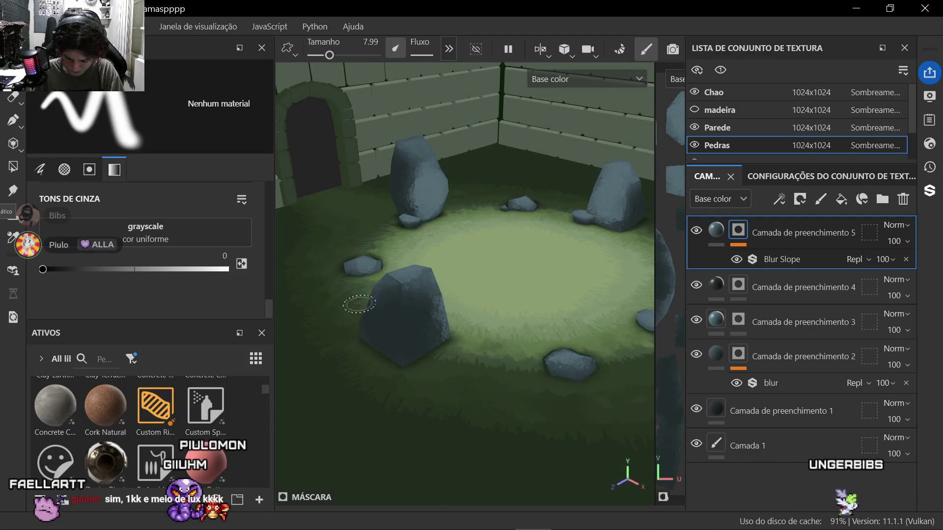
scroll(360, 304, "up", 5)
left_click_drag(390, 294, 442, 326, "alt")
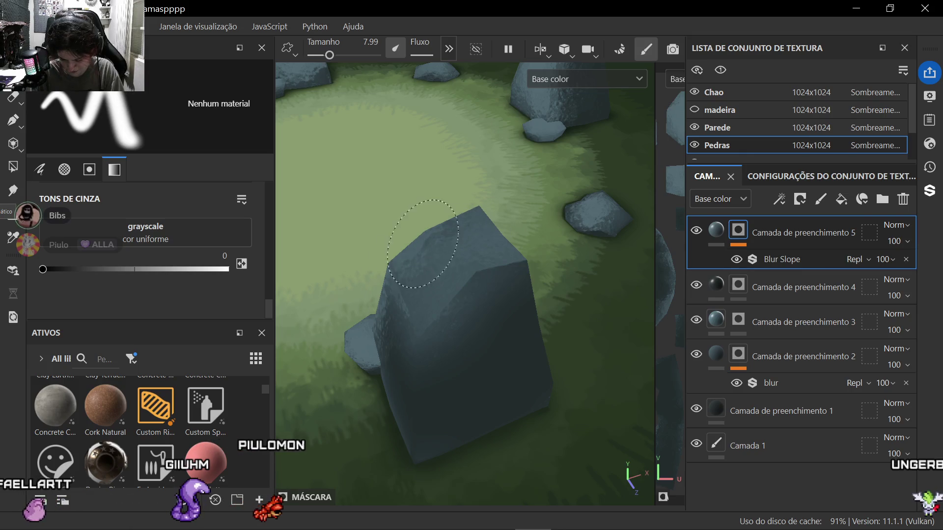
left_click_drag(416, 274, 472, 314, "alt")
scroll(424, 299, "up", 5)
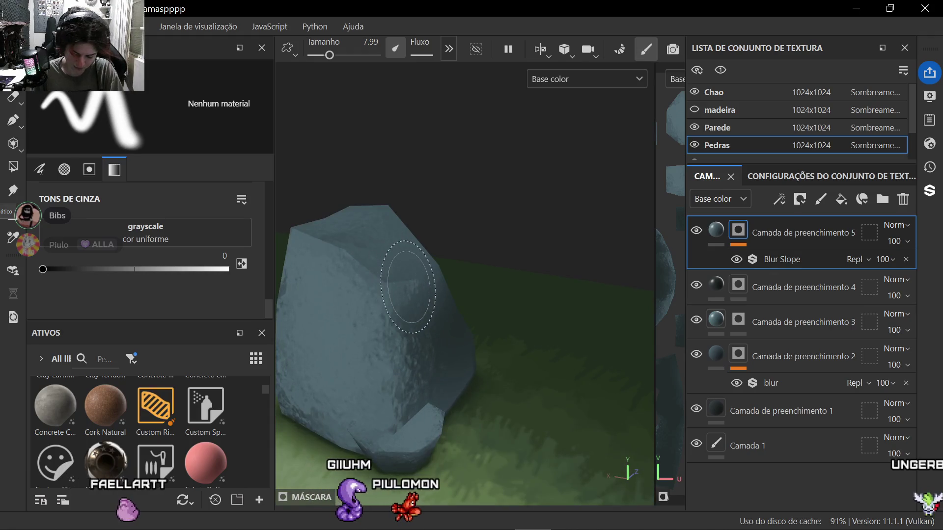
scroll(406, 279, "down", 5)
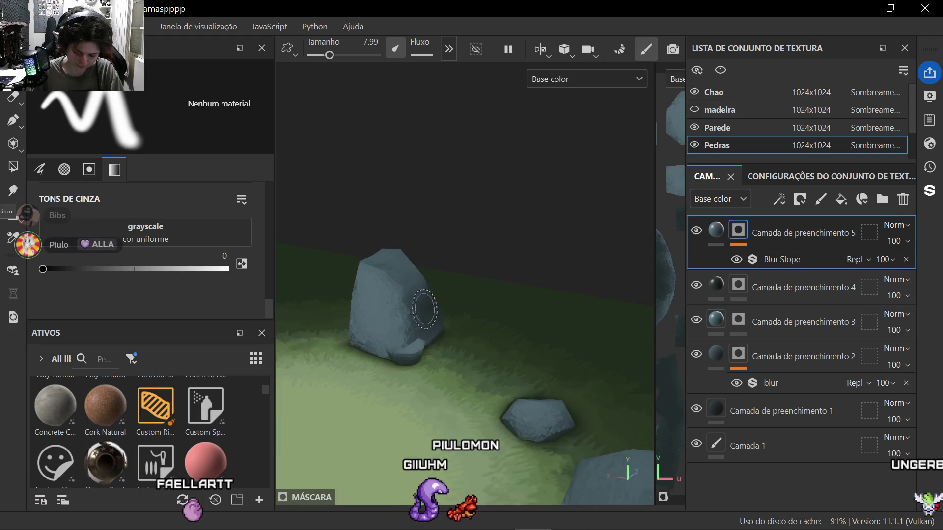
left_click_drag(428, 310, 435, 383, "alt")
mouse_move(434, 383)
middle_mouse_down()
mouse_move(470, 382)
mouse_move(516, 362)
middle_mouse_up()
scroll(516, 361, "down", 4)
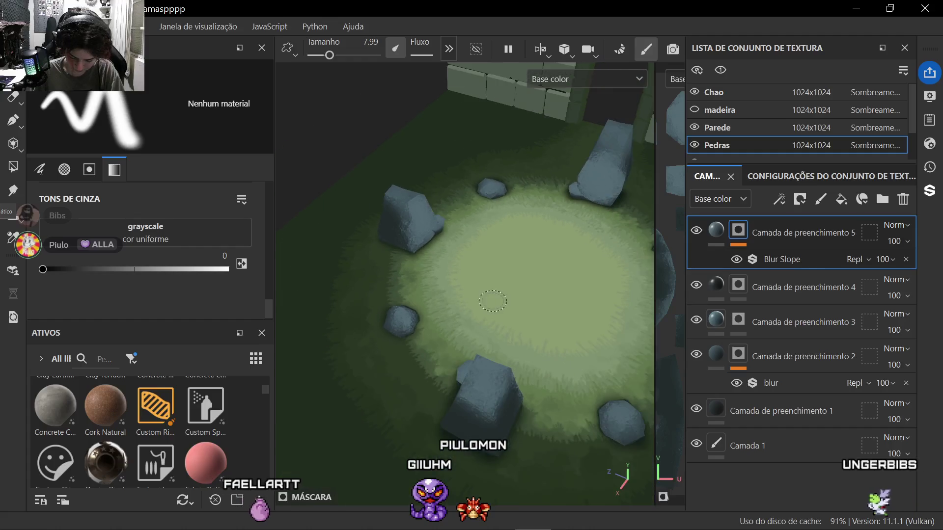
mouse_move(457, 383)
left_mouse_down("alt")
mouse_move(521, 377)
mouse_move(536, 352)
left_mouse_up("alt")
scroll(442, 332, "up", 4)
scroll(439, 318, "up", 3)
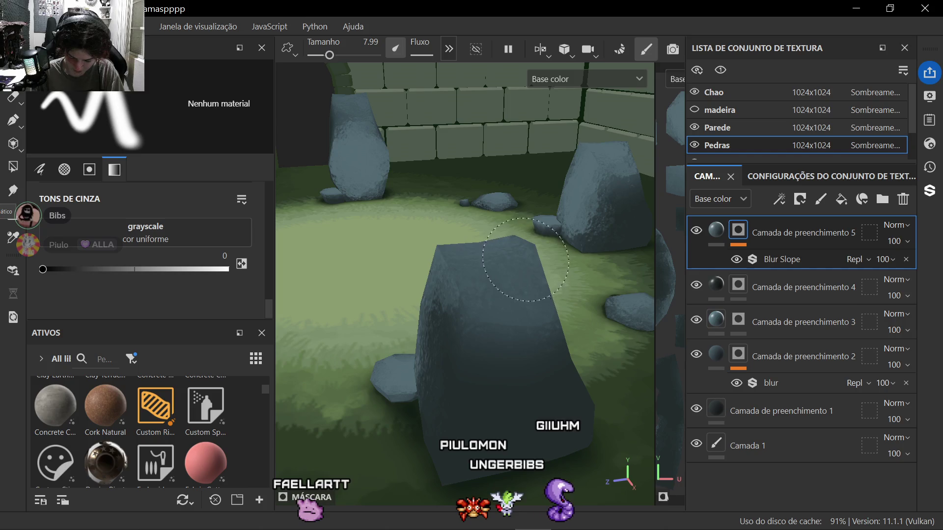
scroll(454, 258, "down", 5)
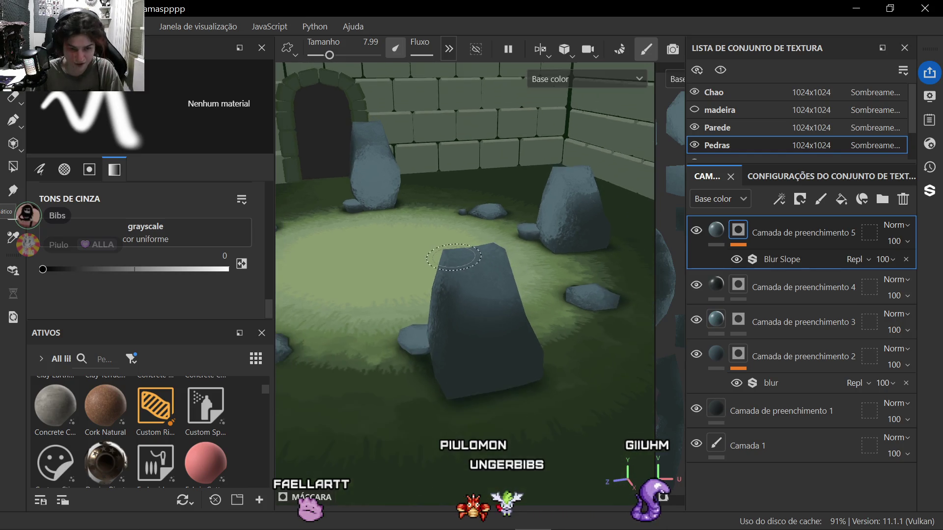
left_click_drag(472, 280, 449, 266, "alt")
scroll(497, 289, "up", 4)
scroll(498, 290, "up", 3)
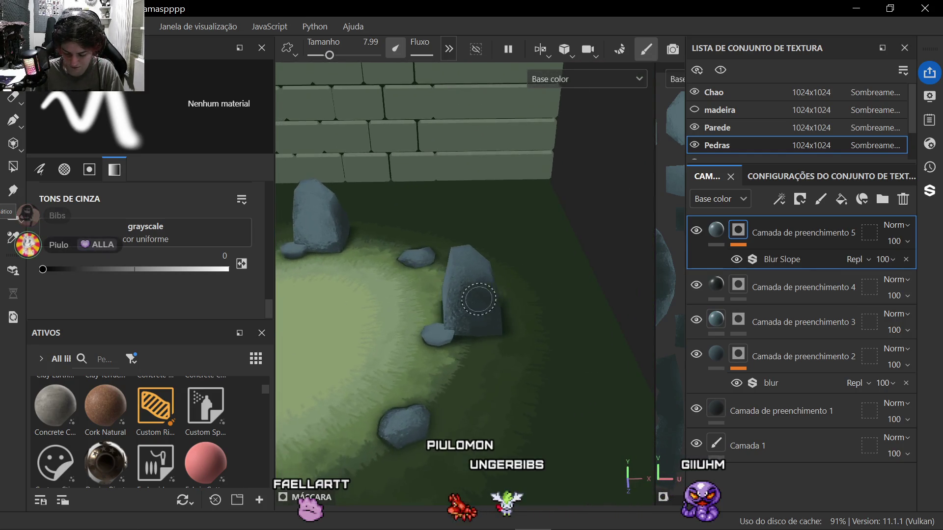
left_click_drag(487, 309, 516, 336, "alt")
mouse_move(429, 277)
left_mouse_down("alt")
mouse_move(501, 369)
mouse_move(479, 331)
mouse_move(381, 369)
left_mouse_up("alt")
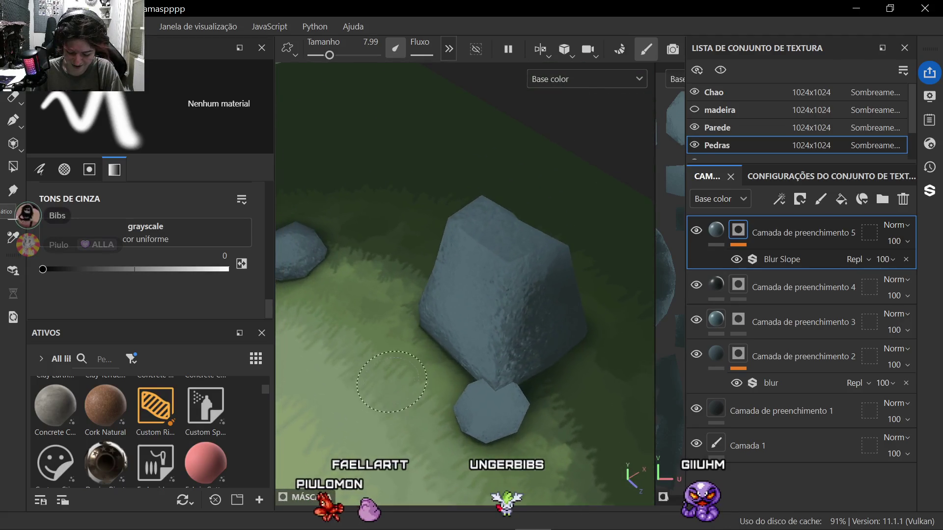
scroll(380, 369, "down", 5)
mouse_move(443, 295)
left_mouse_down("alt")
mouse_move(369, 354)
mouse_move(295, 376)
mouse_move(310, 372)
left_mouse_up("alt")
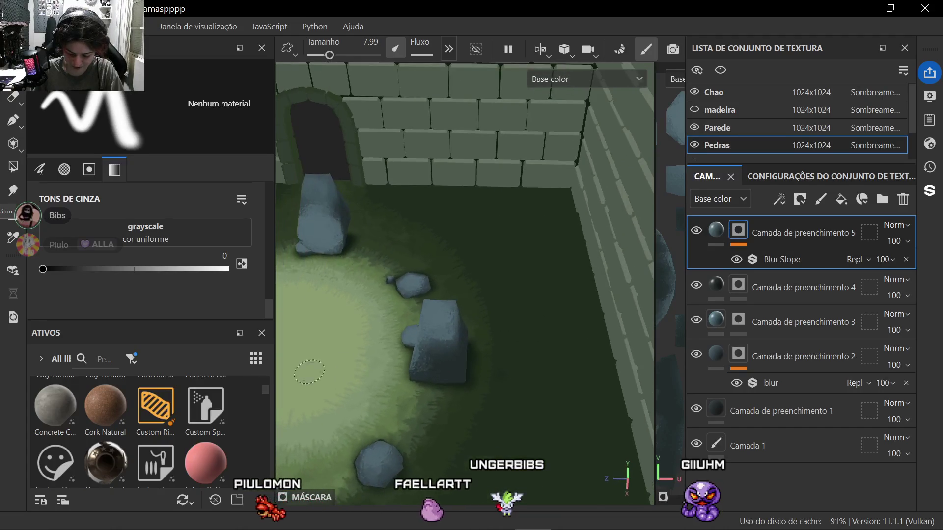
scroll(425, 335, "up", 4)
left_click_drag(448, 338, 514, 316, "alt")
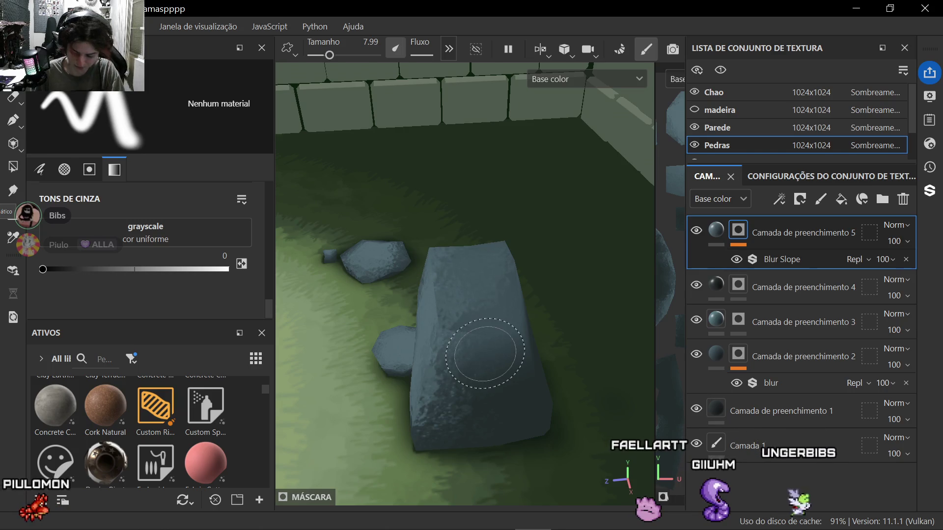
mouse_move(485, 354)
left_mouse_down("alt")
mouse_move(507, 373)
mouse_move(472, 324)
left_mouse_up("alt")
scroll(457, 309, "up", 4)
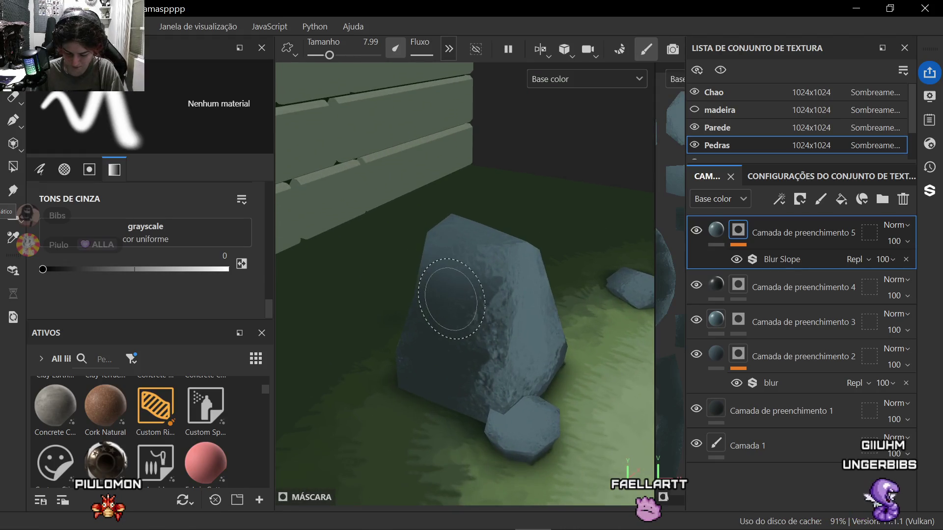
scroll(460, 260, "down", 4)
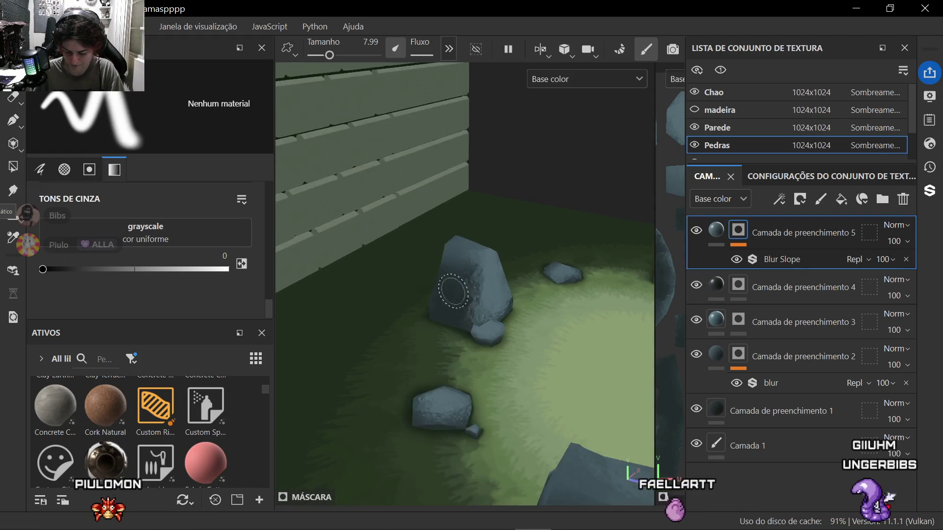
middle_click_drag(472, 310, 533, 351, "alt")
scroll(464, 294, "down", 5)
mouse_move(464, 295)
left_mouse_down("alt")
mouse_move(400, 299)
mouse_move(457, 332)
mouse_move(465, 353)
left_mouse_up("alt")
scroll(468, 370, "up", 5)
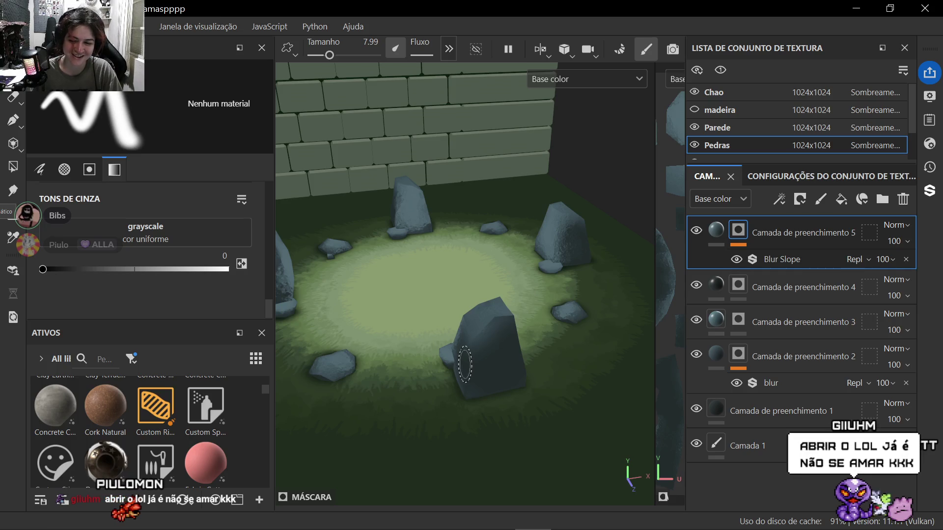
scroll(456, 372, "up", 3)
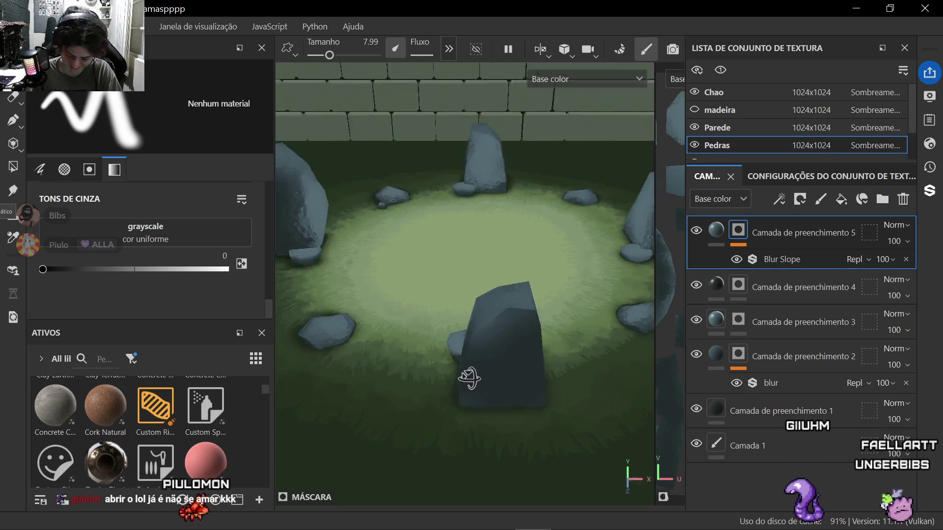
left_click_drag(442, 361, 339, 348, "ctrl+alt")
scroll(338, 347, "down", 5)
left_click_drag(438, 361, 408, 336, "alt")
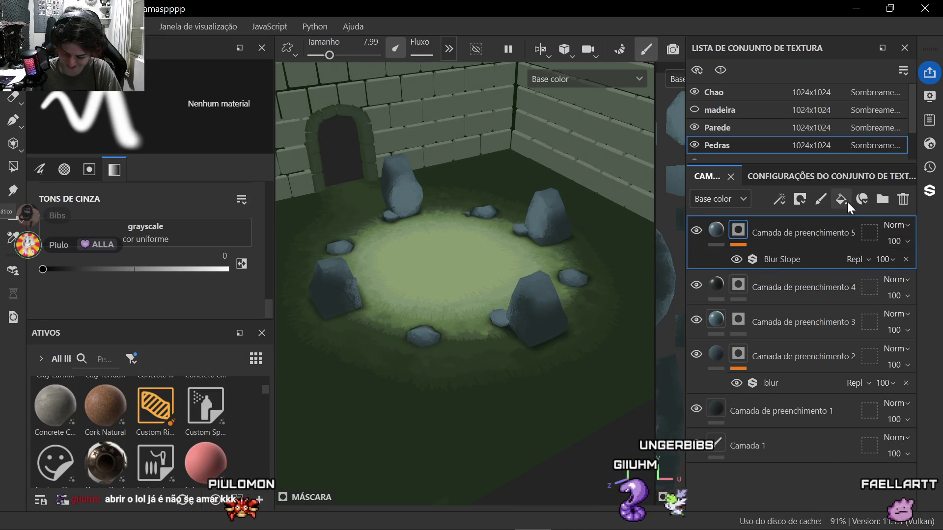
left_click(848, 199)
Step: Add a black mask to the sixth fill layer and sample its Base color from the dark rock shading
right_click(786, 230)
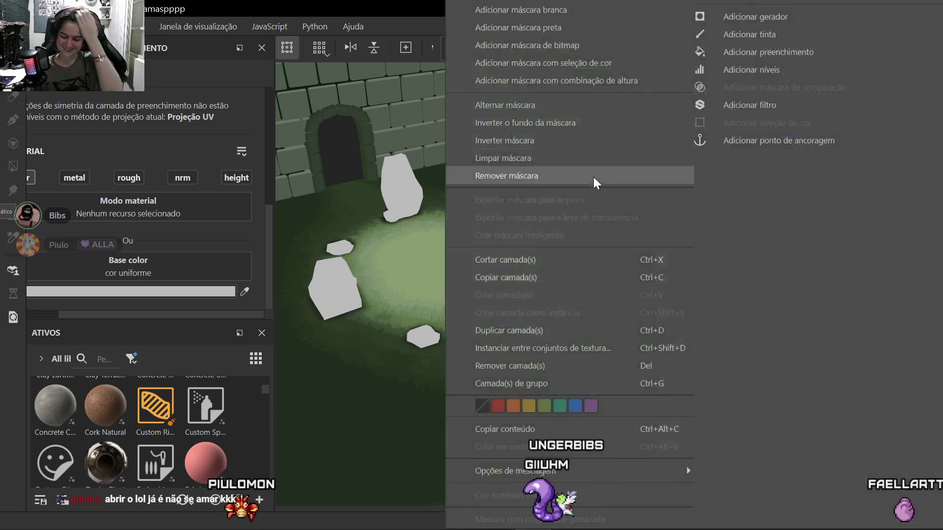
left_click(533, 30)
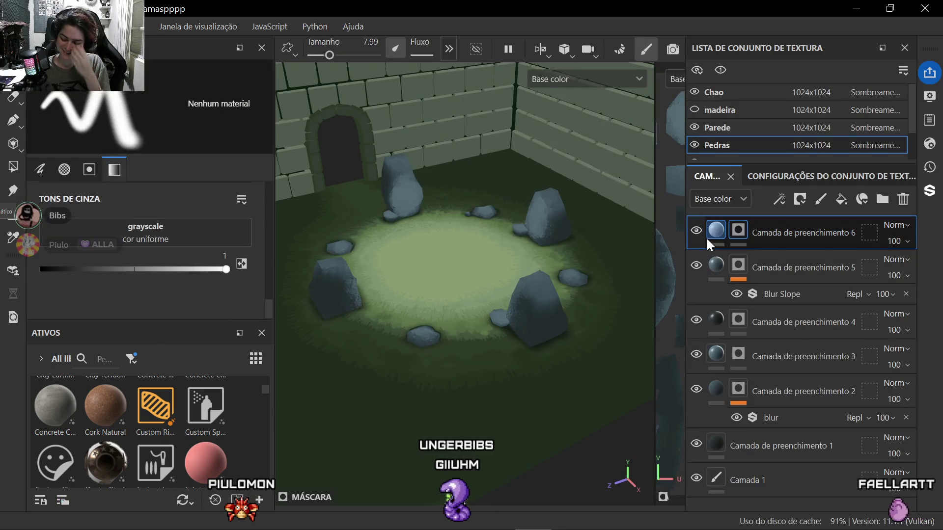
left_click(717, 230)
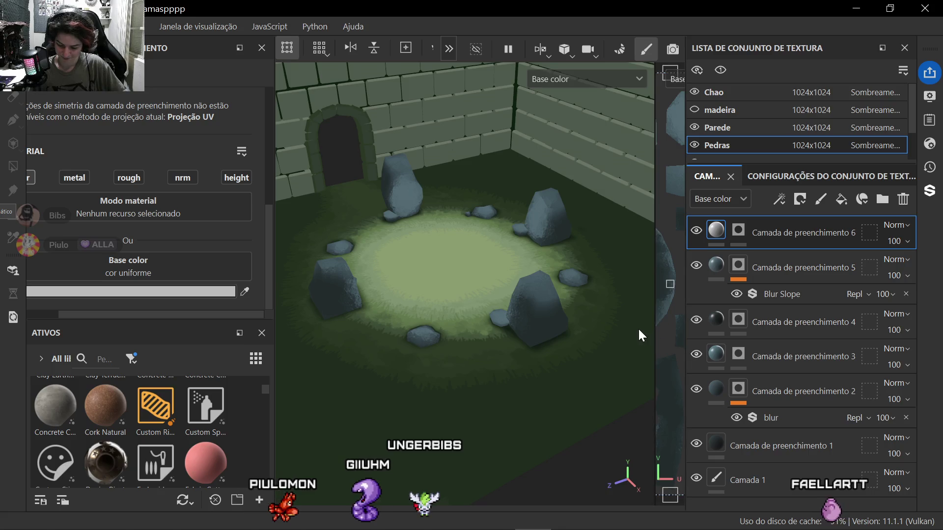
left_click(246, 292)
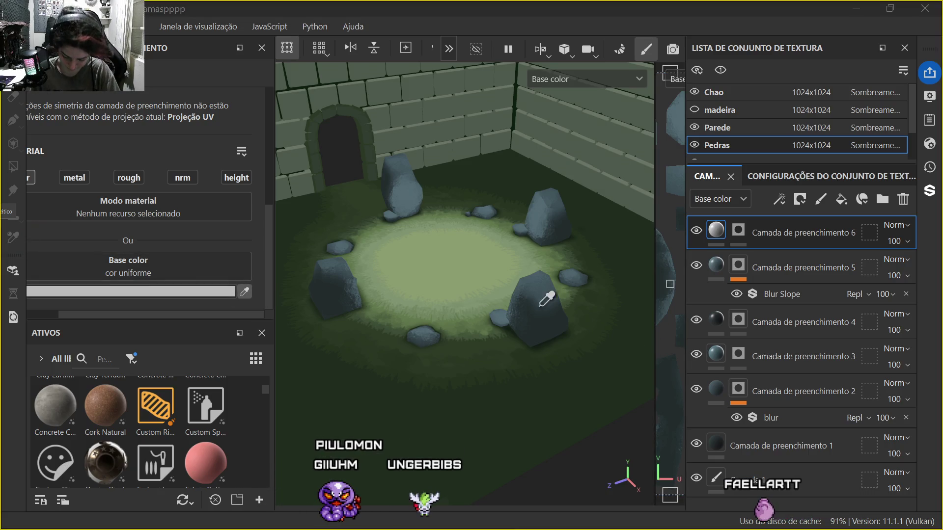
left_click(550, 320)
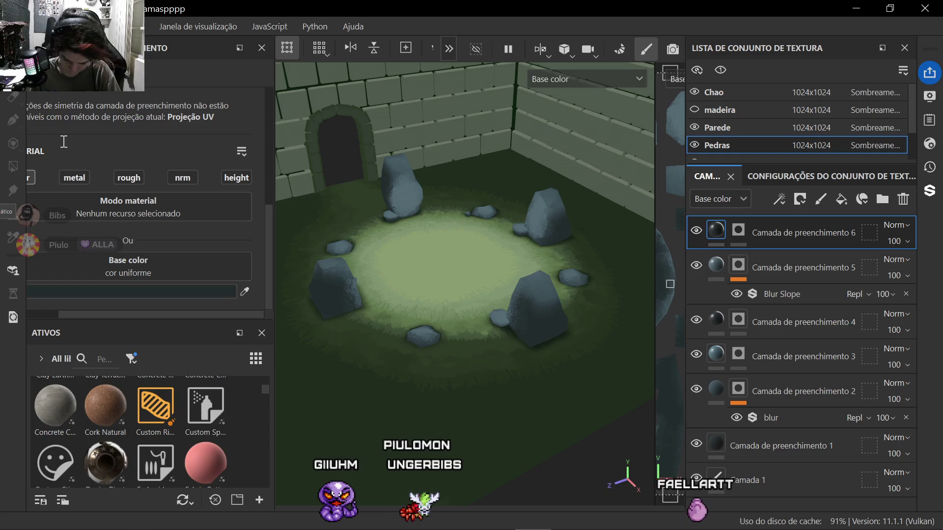
left_click(738, 233)
right_click(757, 232)
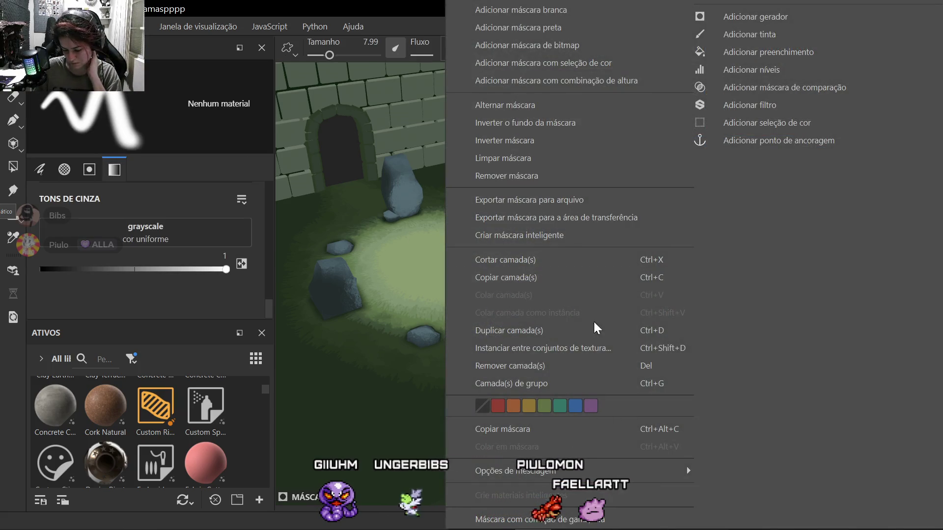
Step: Add a Blur filter to the sixth fill layer's mask
left_click(750, 105)
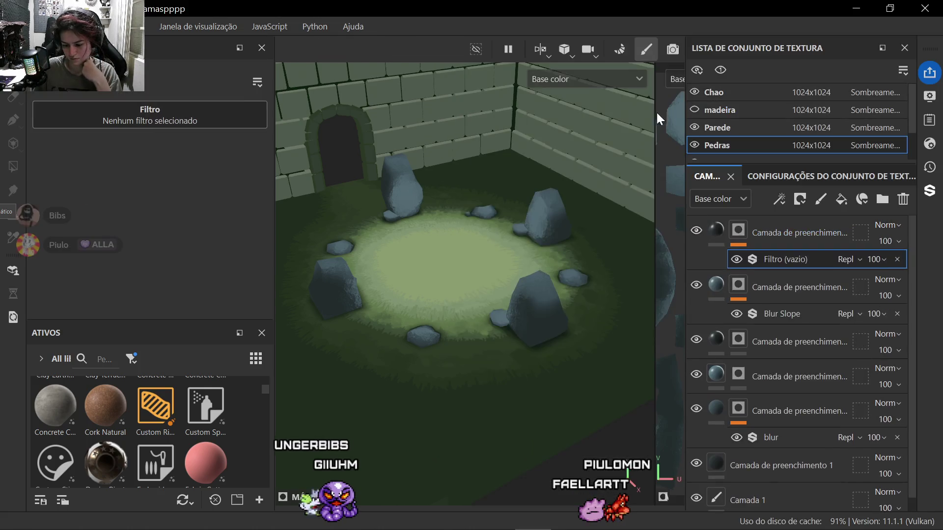
left_click(118, 129)
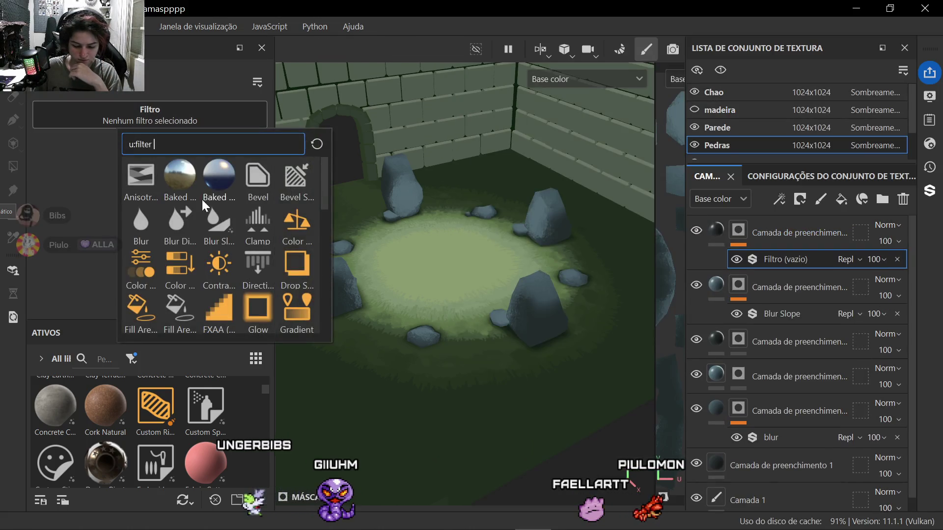
left_click(137, 219)
scroll(555, 336, "up", 5)
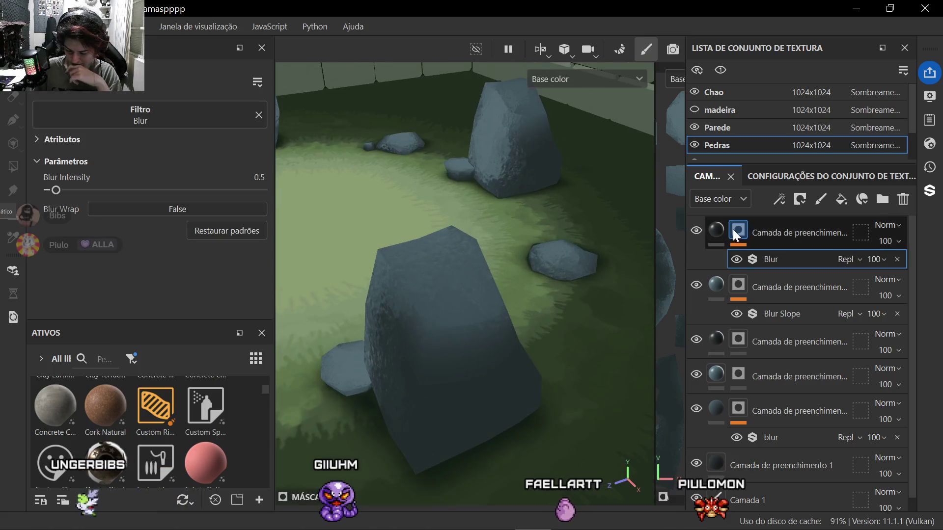
left_click(739, 232)
scroll(500, 303, "up", 3)
Step: Paint and soften dark shading on the central rock
left_click(401, 358)
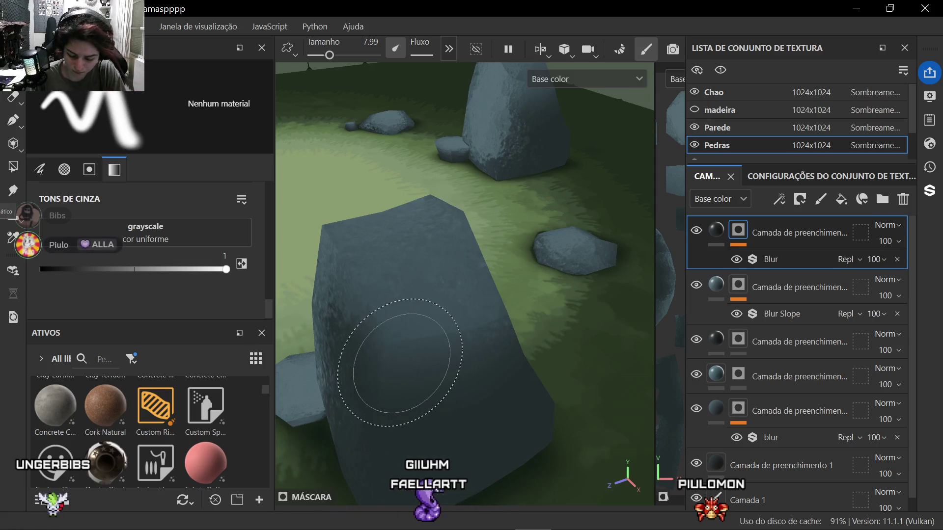
scroll(413, 368, "down", 8)
left_click_drag(450, 319, 479, 310, "alt")
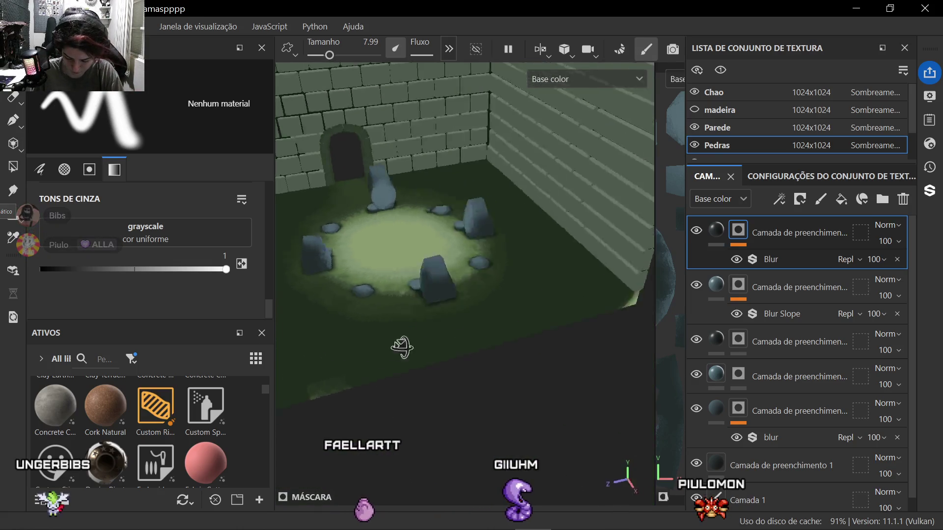
scroll(412, 281, "up", 8)
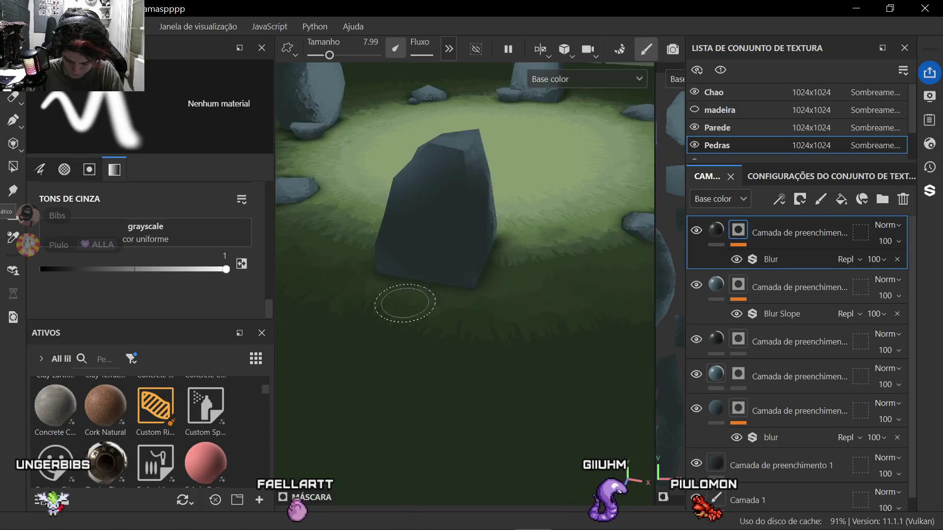
mouse_move(376, 237)
left_mouse_down("alt")
mouse_move(495, 210)
mouse_move(466, 213)
left_mouse_up("alt")
mouse_move(515, 251)
left_mouse_down()
mouse_move(545, 243)
mouse_move(531, 306)
mouse_move(381, 350)
left_mouse_up()
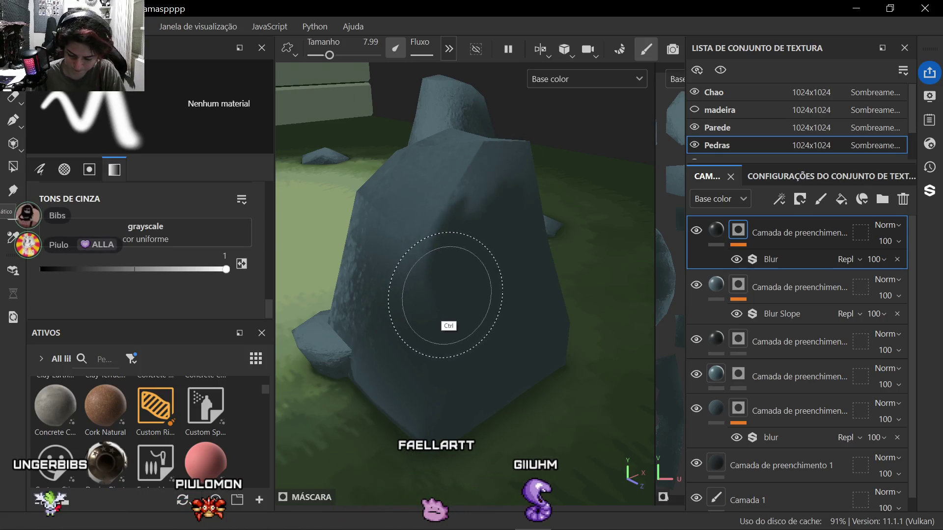
left_click(14, 168)
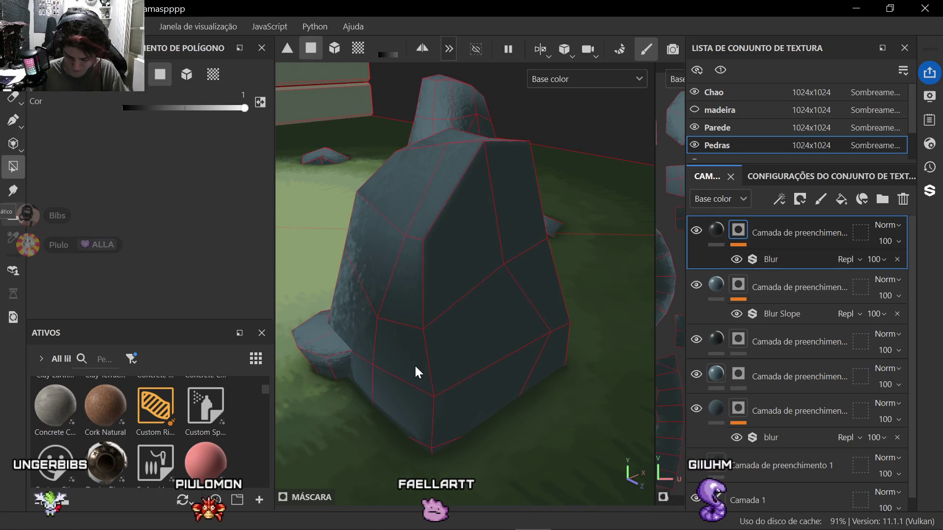
scroll(415, 365, "down", 3)
scroll(389, 380, "up", 4)
Step: Fill one face of the standing rock with dark shading using Polygon Fill
mouse_move(385, 423)
left_mouse_down("alt")
mouse_move(424, 403)
mouse_move(383, 378)
left_mouse_up("alt")
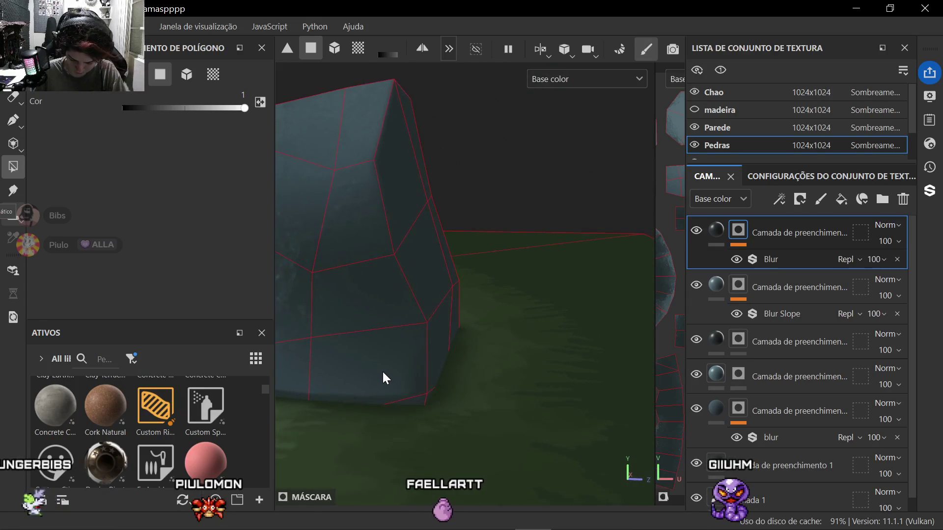
mouse_move(368, 416)
left_mouse_down("alt")
mouse_move(414, 341)
mouse_move(405, 376)
left_mouse_up("alt")
scroll(442, 353, "down", 4)
scroll(347, 390, "up", 3)
mouse_move(474, 421)
left_mouse_down("alt")
mouse_move(302, 407)
mouse_move(450, 427)
left_mouse_up("alt")
scroll(450, 397, "down", 3)
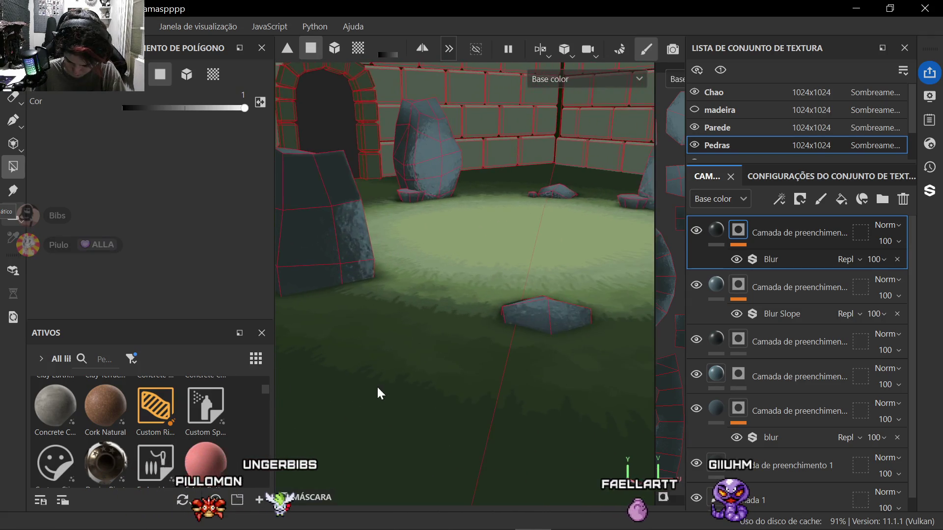
mouse_move(420, 383)
left_mouse_down("alt")
mouse_move(450, 409)
mouse_move(365, 402)
left_mouse_up("alt")
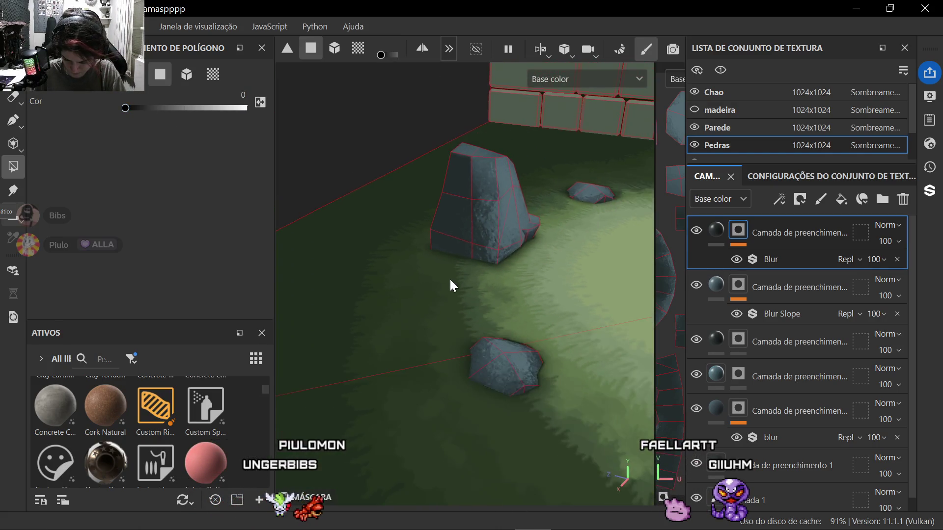
scroll(450, 279, "down", 3)
scroll(437, 202, "up", 3)
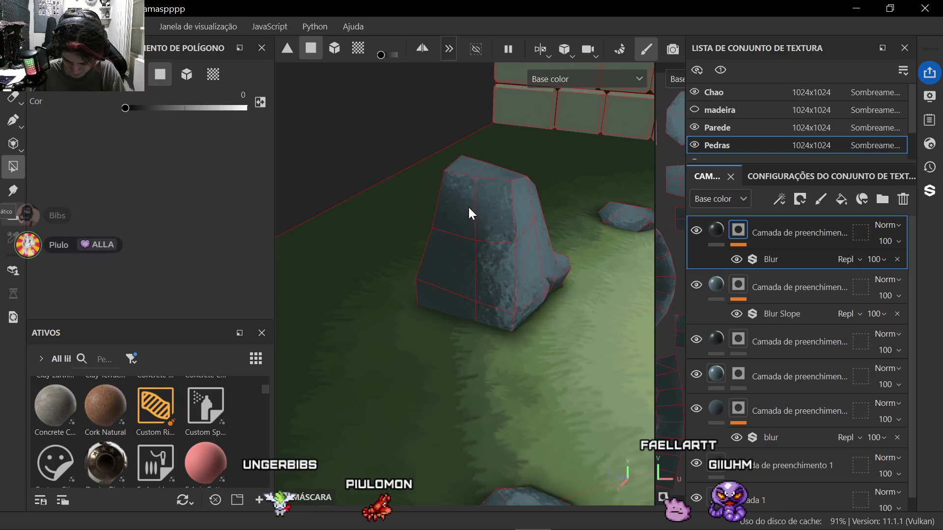
scroll(462, 281, "down", 3)
mouse_move(437, 326)
left_mouse_down("alt")
mouse_move(425, 391)
mouse_move(495, 383)
left_mouse_up("alt")
scroll(539, 343, "up", 3)
scroll(525, 325, "up", 3)
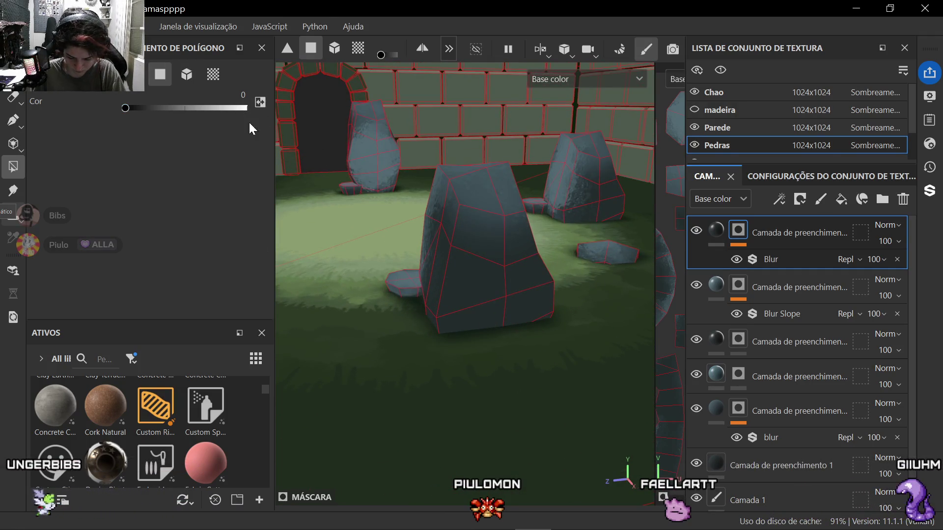
left_click(494, 256)
Step: Inspect the rocks and arched wall from several angles, then return to brush painting
mouse_move(410, 362)
left_mouse_down("alt")
mouse_move(486, 366)
mouse_move(396, 396)
left_mouse_up("alt")
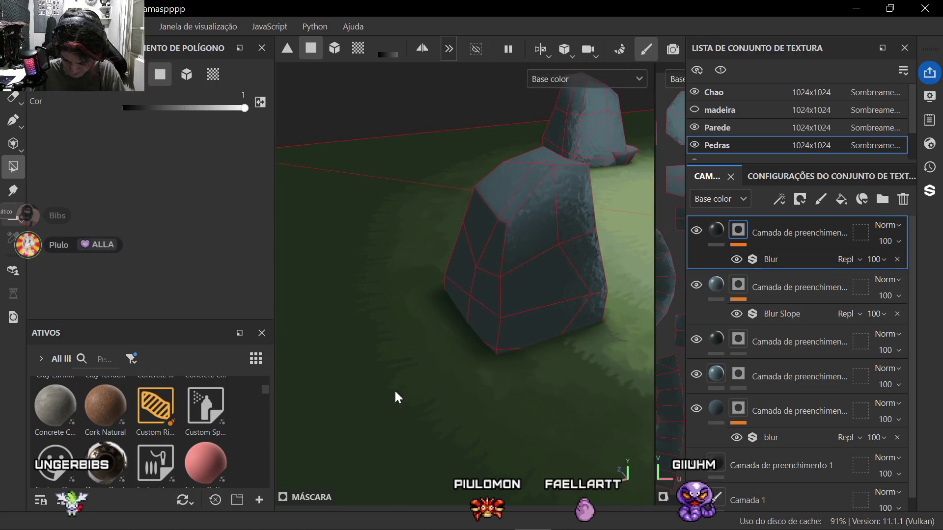
right_click_drag(378, 411, 442, 390, "alt")
left_click_drag(381, 380, 487, 368, "alt")
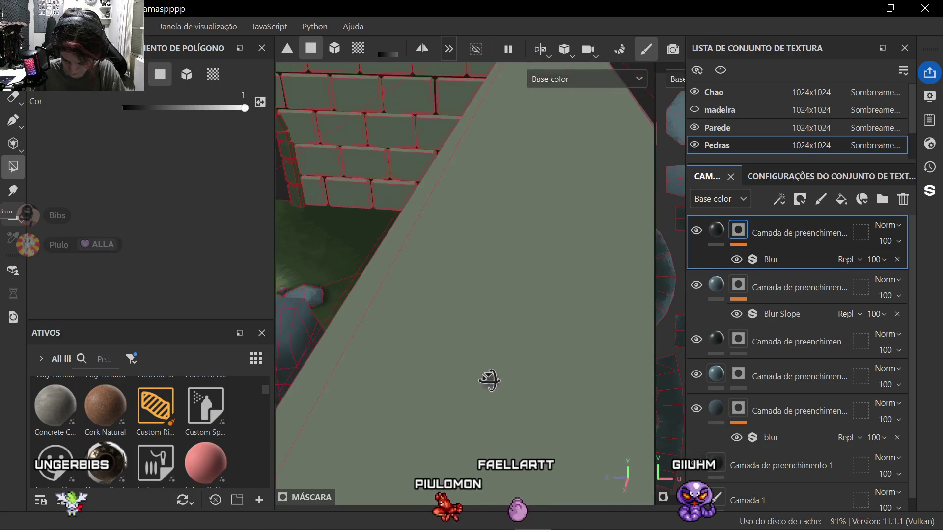
mouse_move(413, 346)
middle_mouse_down("alt")
mouse_move(509, 271)
mouse_move(508, 236)
middle_mouse_up("alt")
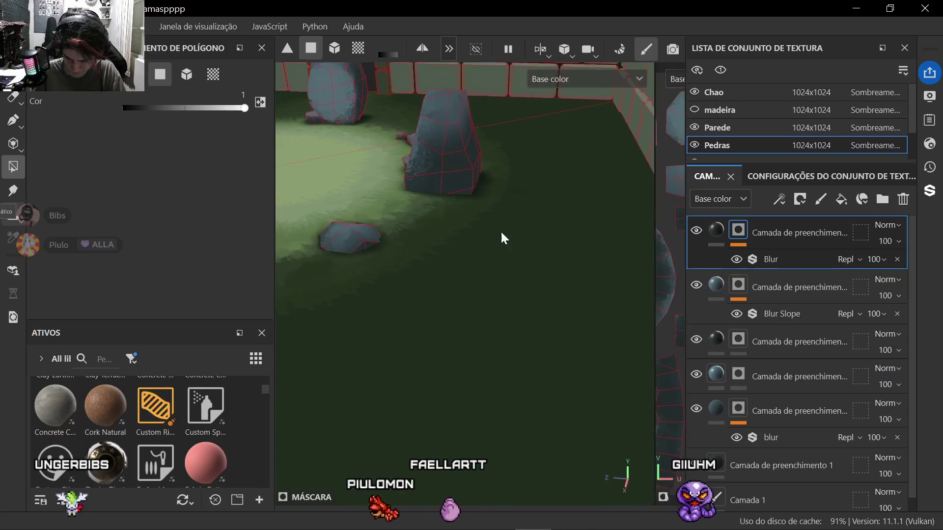
left_click_drag(406, 177, 464, 265, "alt")
mouse_move(465, 265)
middle_mouse_down("alt")
mouse_move(384, 430)
mouse_move(399, 420)
middle_mouse_up("alt")
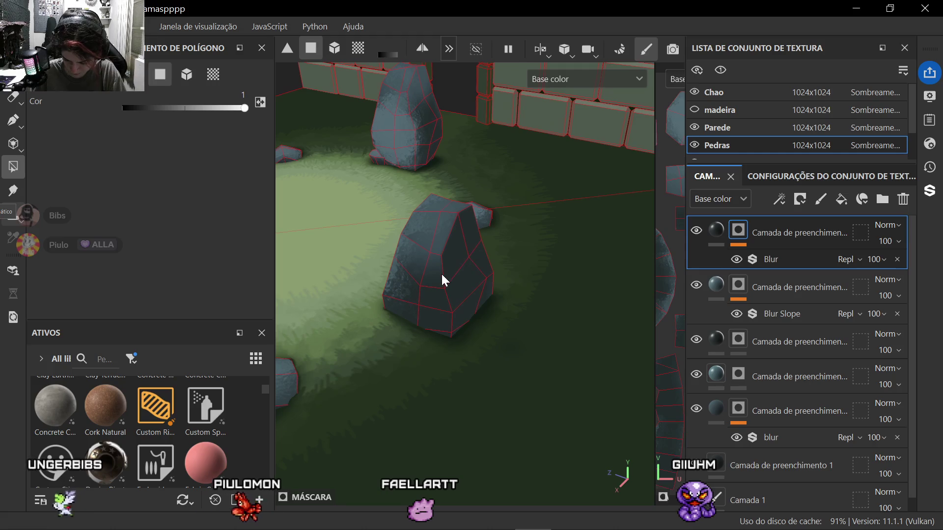
left_click_drag(468, 315, 486, 366, "alt")
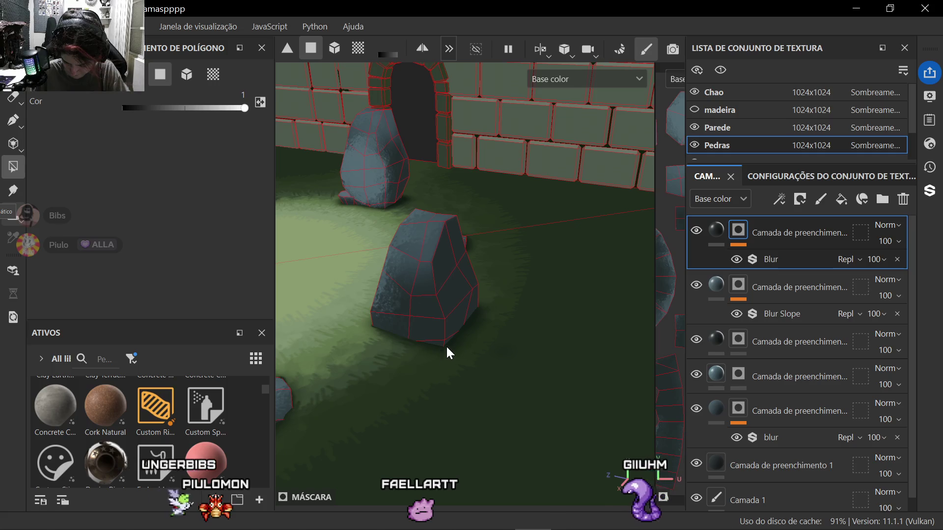
mouse_move(440, 340)
left_mouse_down("alt")
mouse_move(445, 373)
mouse_move(508, 383)
mouse_move(424, 410)
mouse_move(486, 424)
mouse_move(530, 376)
mouse_move(513, 438)
mouse_move(553, 450)
mouse_move(509, 446)
mouse_move(575, 398)
mouse_move(436, 401)
mouse_move(530, 405)
mouse_move(446, 383)
mouse_move(440, 405)
mouse_move(385, 396)
mouse_move(467, 417)
mouse_move(289, 371)
mouse_move(341, 391)
left_mouse_up("alt")
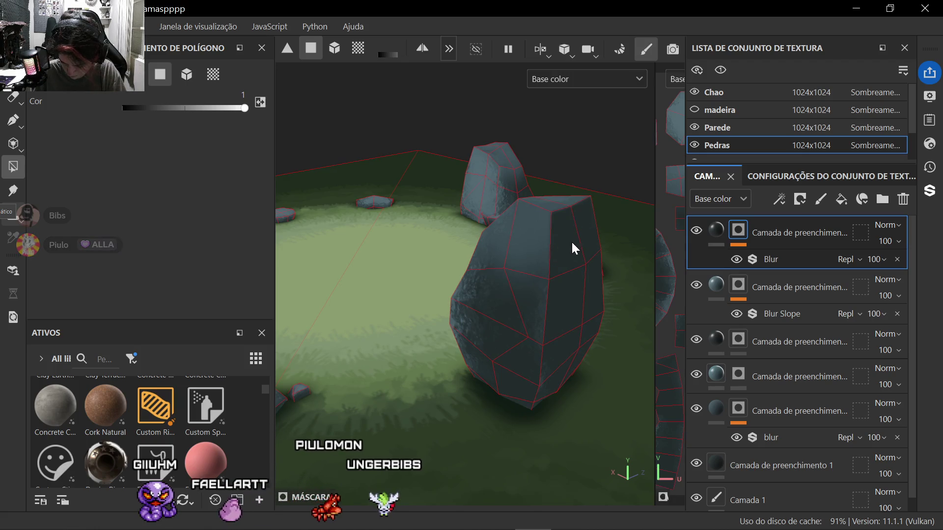
mouse_move(550, 360)
left_mouse_down("alt")
mouse_move(622, 376)
mouse_move(640, 391)
mouse_move(516, 342)
mouse_move(548, 380)
mouse_move(585, 375)
mouse_move(471, 394)
mouse_move(531, 412)
mouse_move(507, 414)
left_mouse_up("alt")
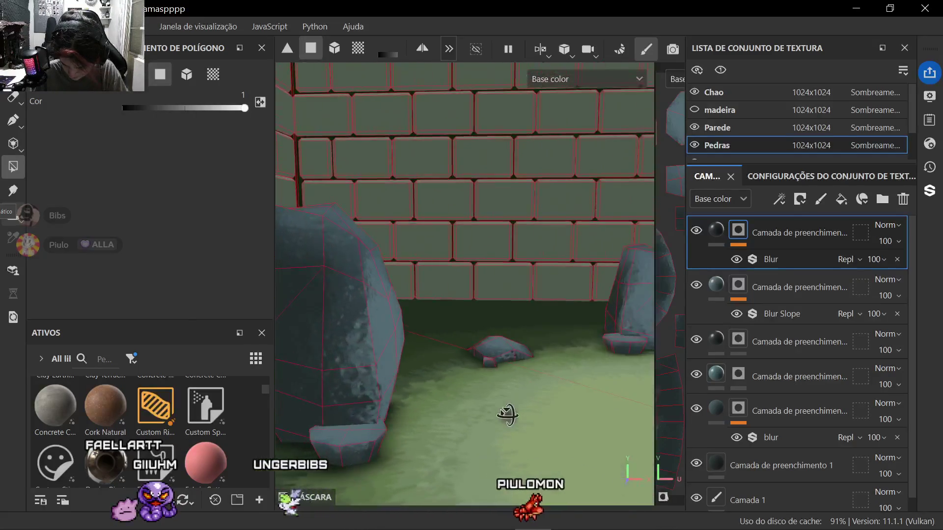
middle_click_drag(528, 424, 598, 385, "alt")
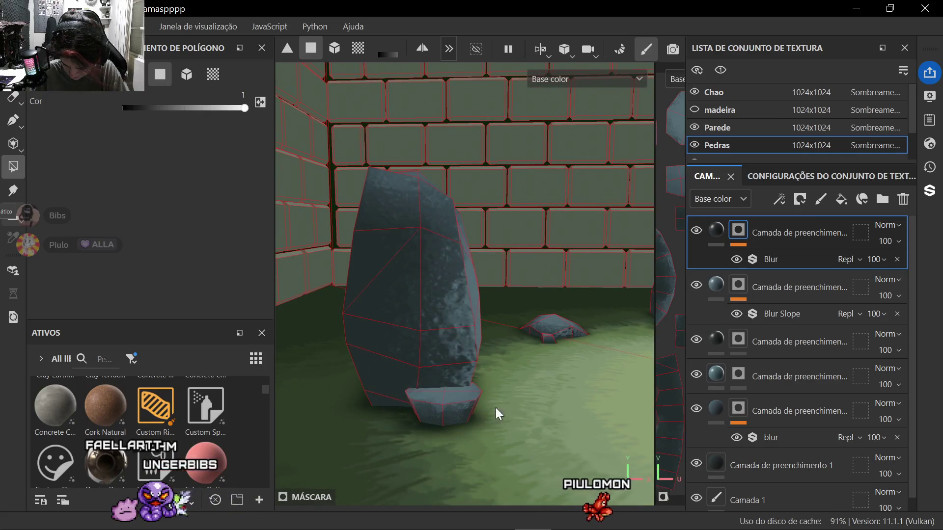
mouse_move(497, 415)
left_mouse_down("alt")
mouse_move(284, 324)
mouse_move(516, 400)
mouse_move(571, 400)
mouse_move(284, 374)
mouse_move(259, 395)
mouse_move(452, 353)
mouse_move(562, 377)
mouse_move(444, 385)
mouse_move(497, 393)
mouse_move(460, 291)
left_mouse_up("alt")
key("1")
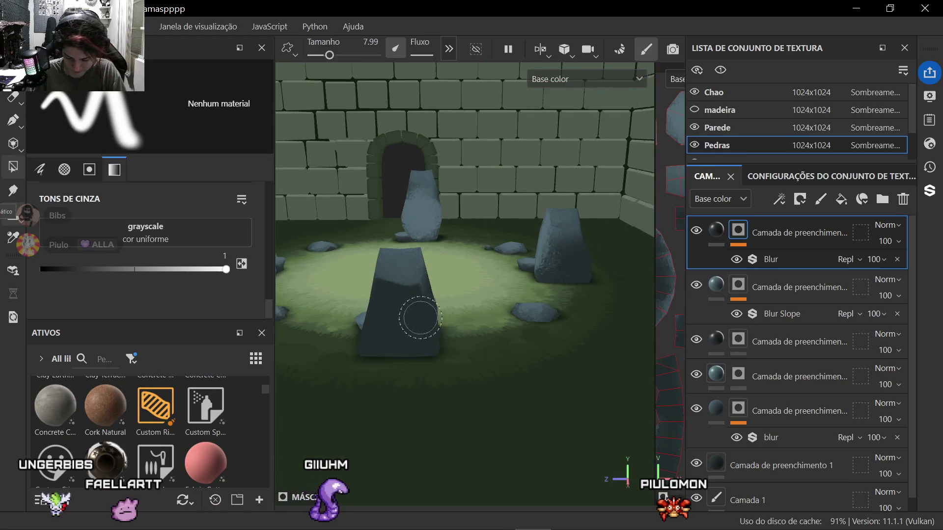
scroll(454, 316, "up", 5)
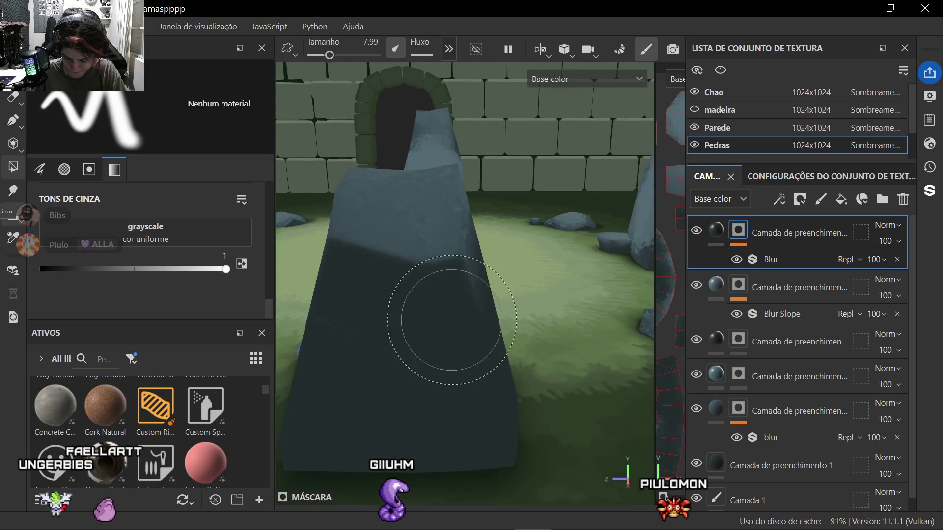
left_click_drag(452, 321, 382, 354, "alt")
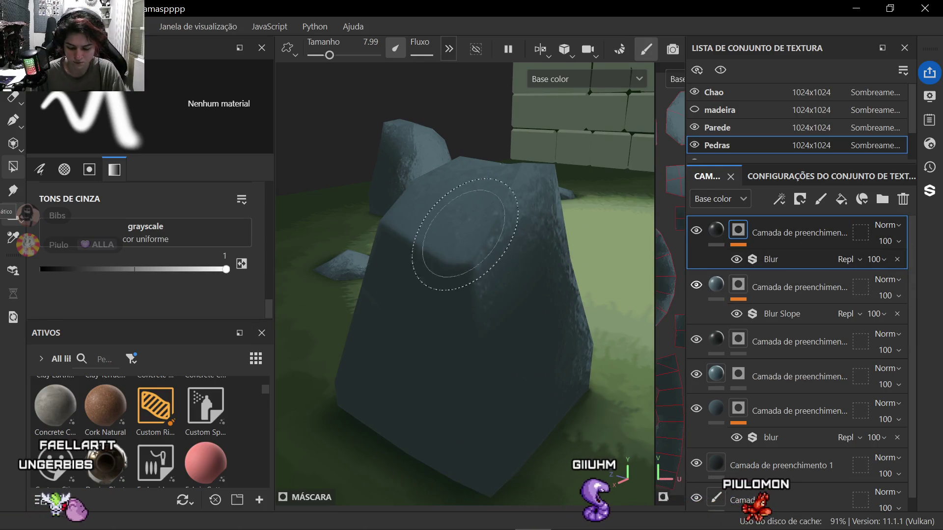
left_click(776, 257)
Step: Lower the Blur intensity to 1.39 and save the project via Arquivo > Salvar
left_click(153, 190)
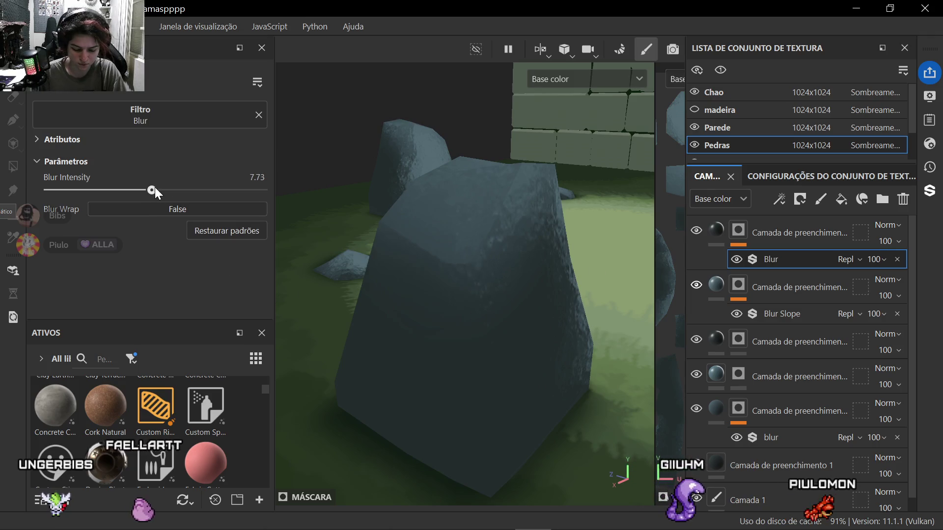
left_click_drag(152, 189, 96, 190)
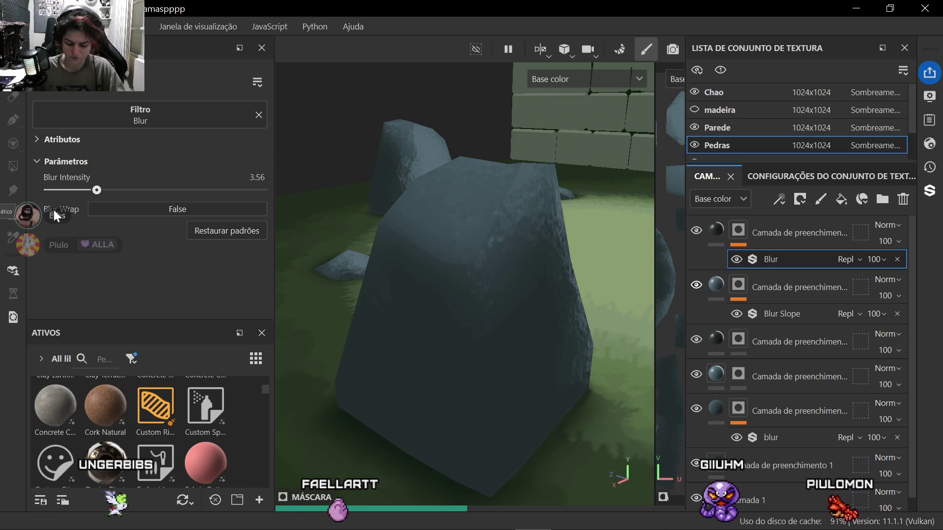
key("Left")
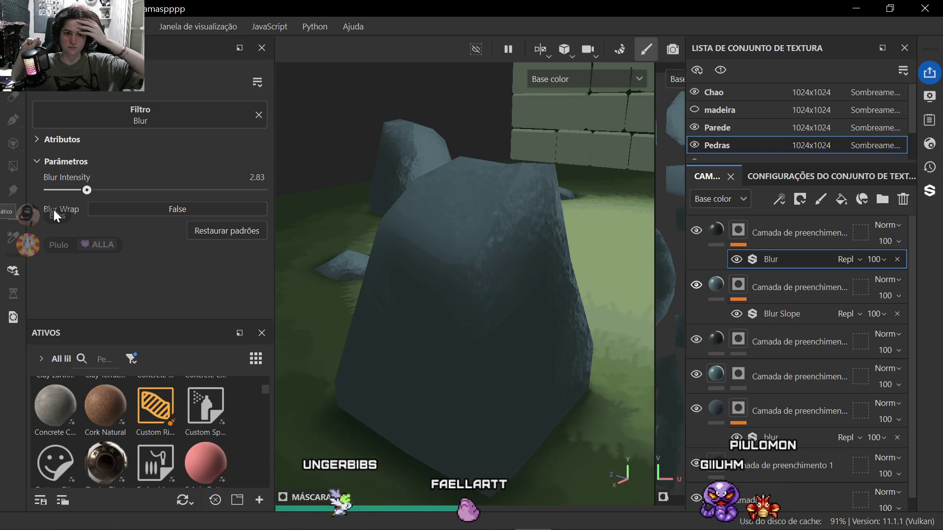
key("Left")
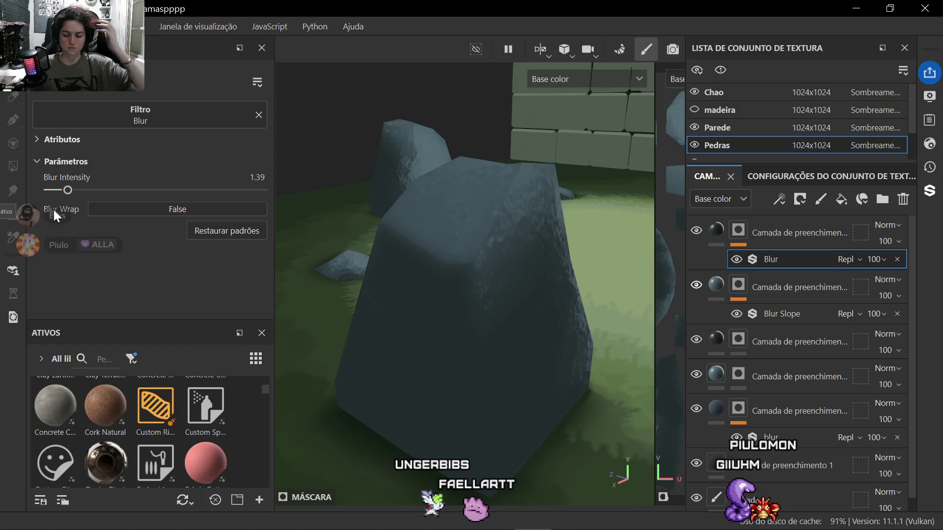
left_click(22, 27)
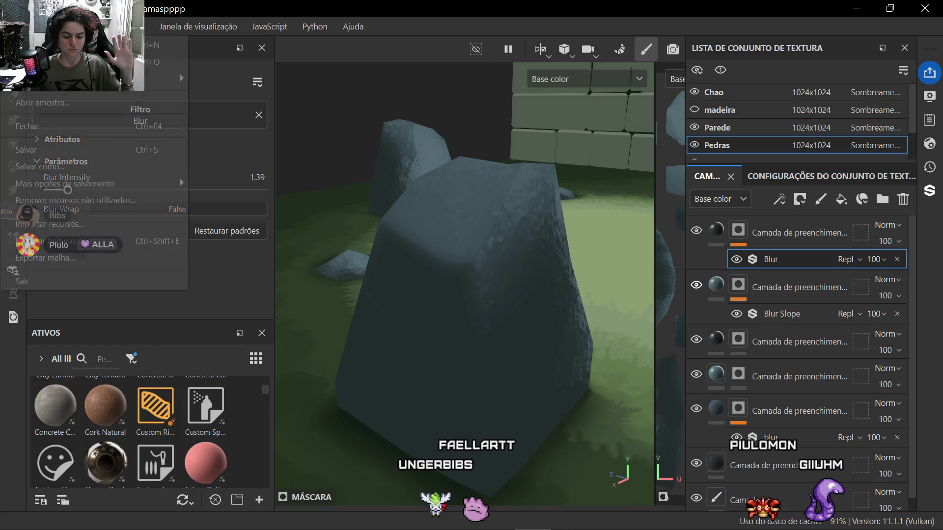
left_click(26, 150)
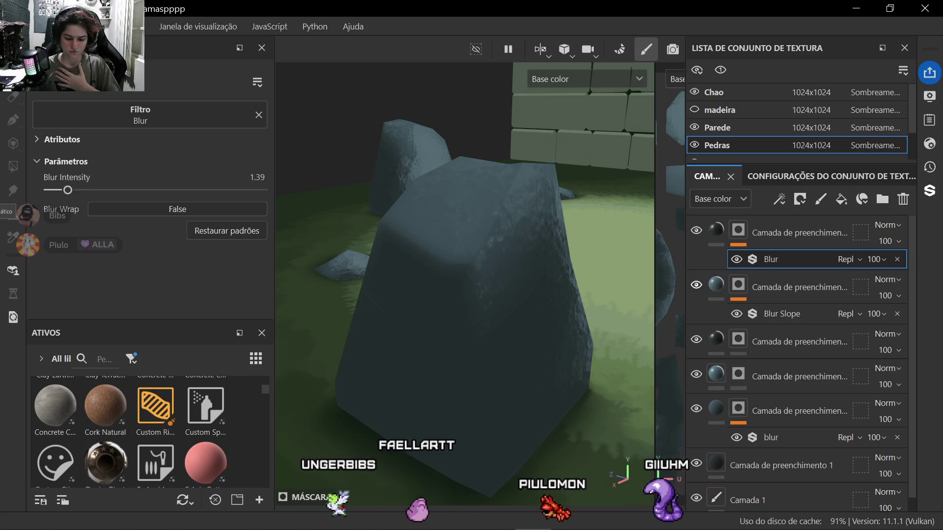
scroll(431, 251, "down", 4)
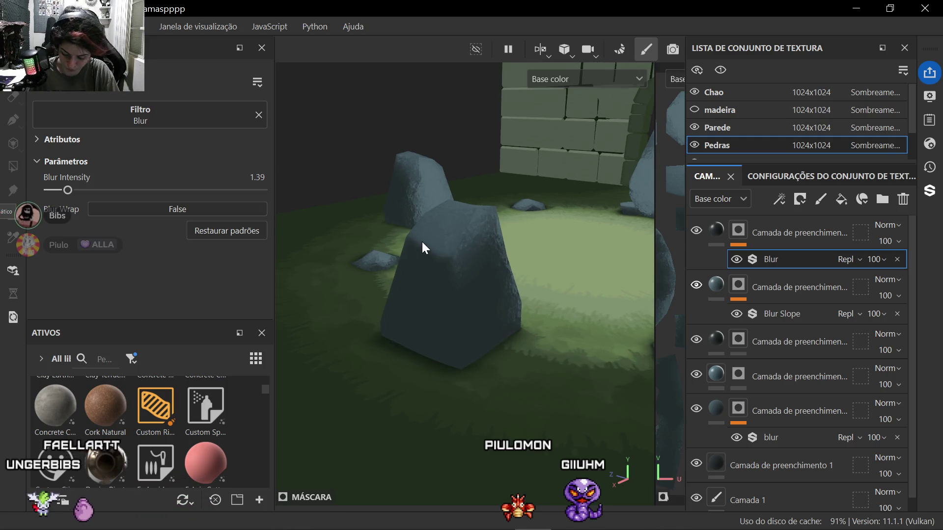
scroll(430, 249, "up", 5)
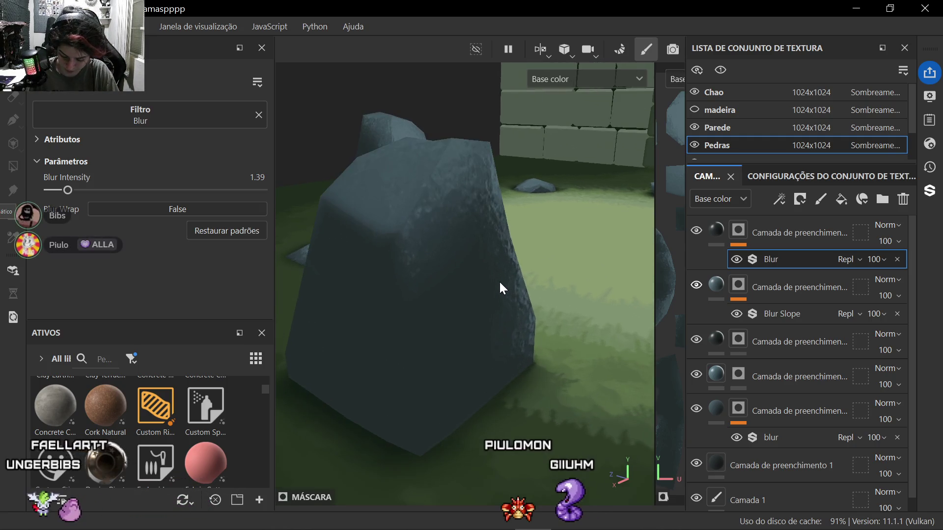
Step: Select the top rock shading layer's mask for painting and orbit to view the stones from above
left_click(741, 235)
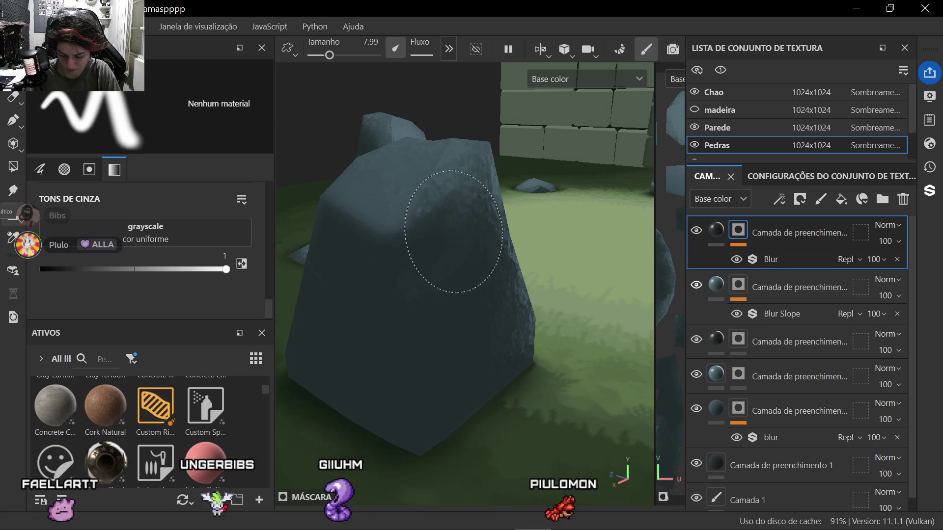
scroll(469, 283, "down", 5)
scroll(469, 284, "down", 4)
left_click_drag(442, 316, 446, 378, "alt")
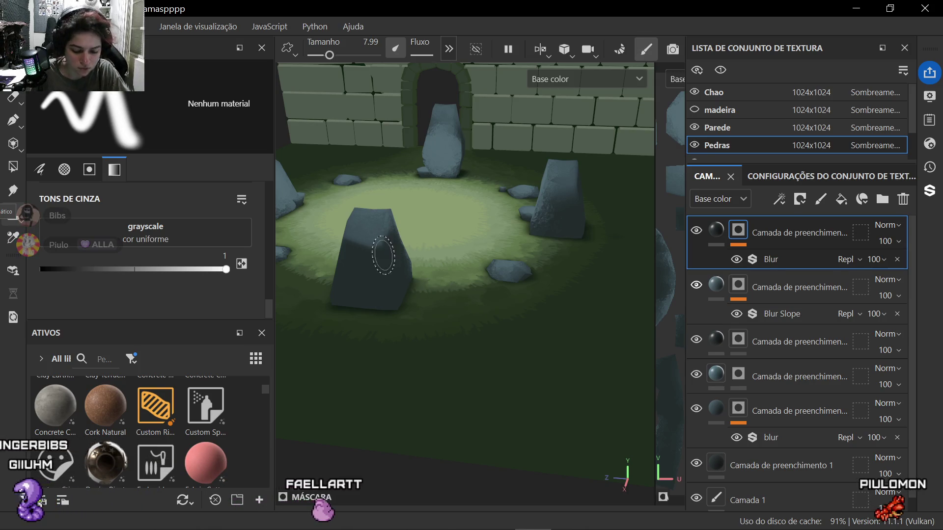
scroll(389, 258, "up", 4)
mouse_move(368, 289)
left_mouse_down("alt")
mouse_move(413, 331)
mouse_move(545, 288)
mouse_move(486, 295)
left_mouse_up("alt")
scroll(486, 295, "down", 2)
scroll(516, 274, "up", 6)
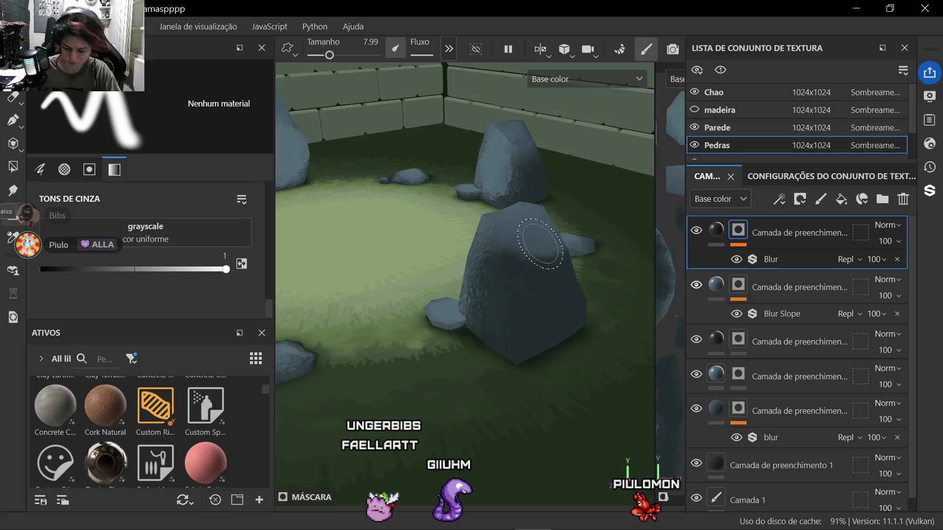
scroll(515, 258, "down", 5)
left_click_drag(501, 316, 542, 322, "alt")
middle_click_drag(541, 323, 385, 315)
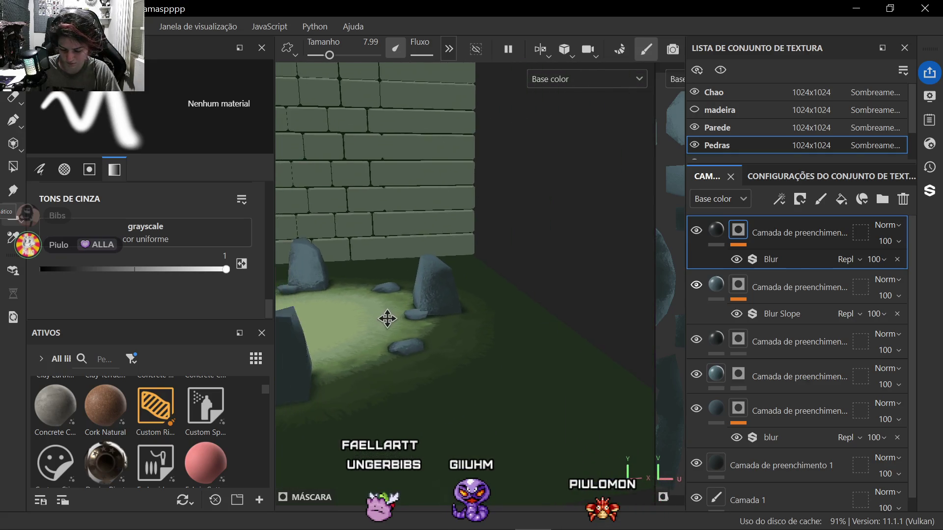
left_click_drag(354, 287, 398, 329, "alt")
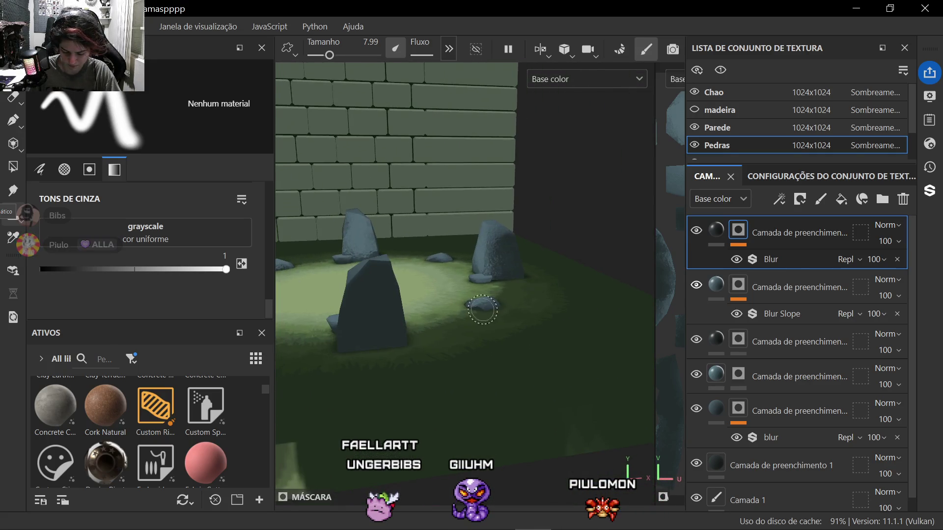
scroll(356, 272, "up", 5)
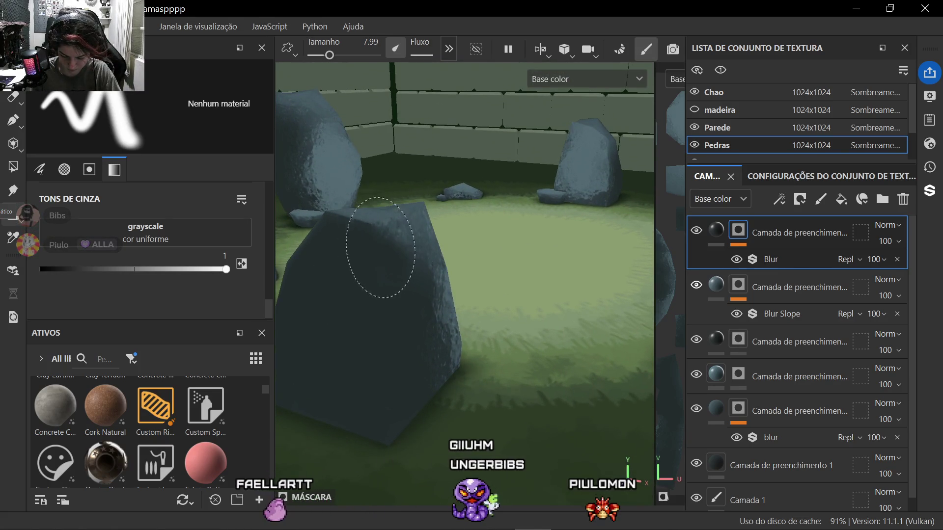
left_click_drag(420, 276, 443, 324, "alt")
middle_click_drag(442, 324, 509, 309)
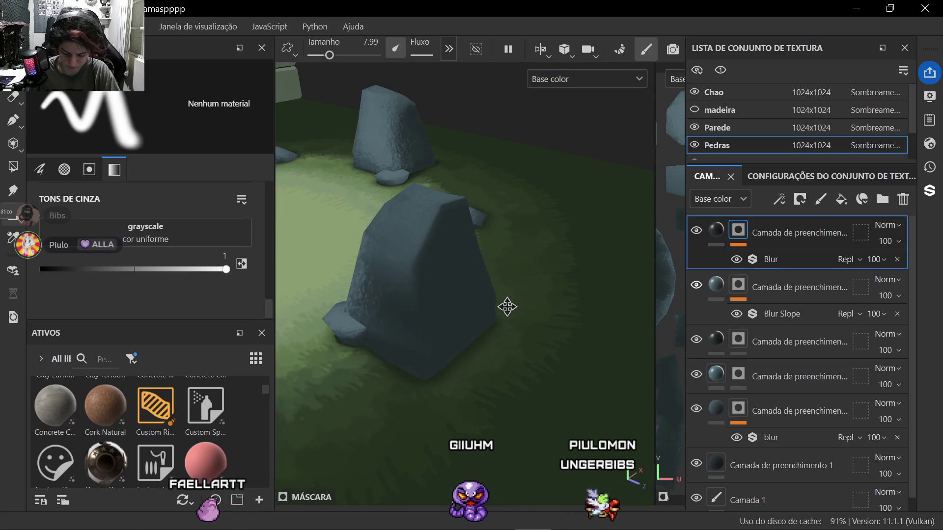
scroll(508, 308, "up", 3)
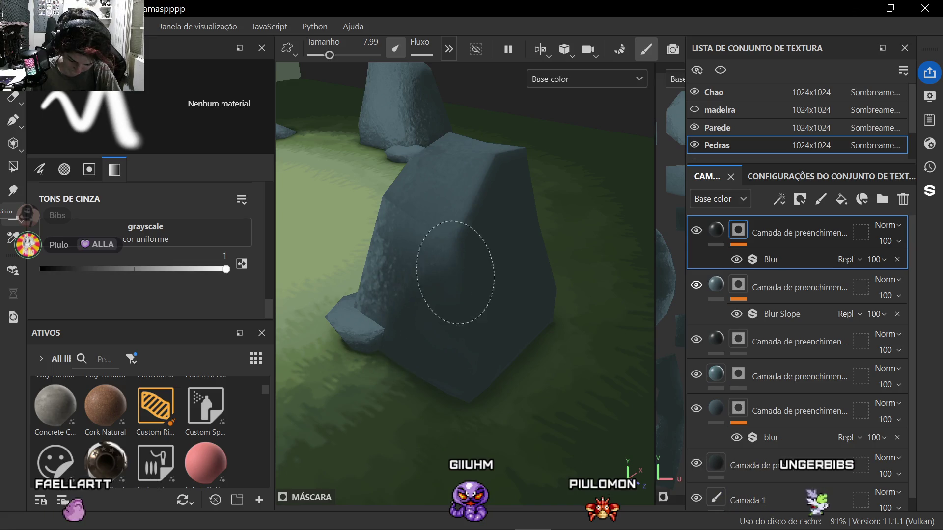
scroll(456, 266, "down", 3)
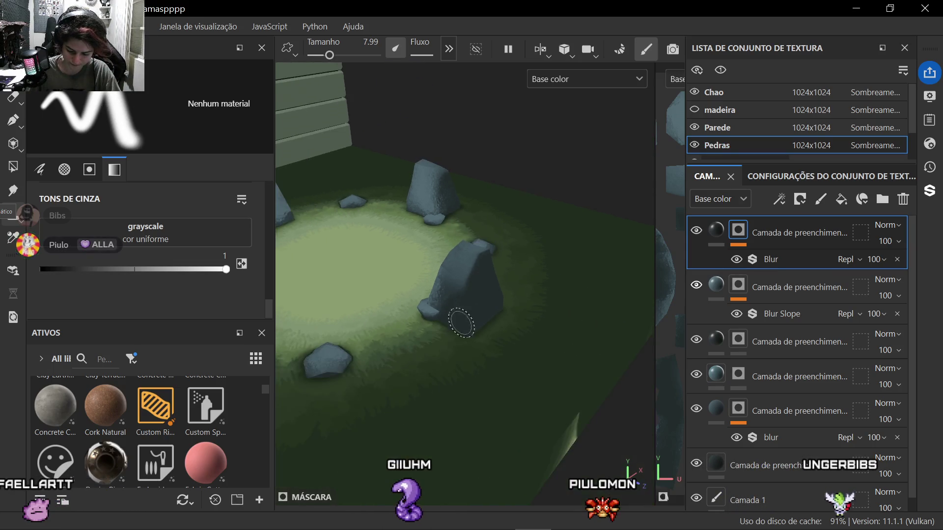
scroll(398, 331, "down", 3)
scroll(353, 385, "down", 2)
Step: Inspect the tall rock and the large rock against the brick wall from several close angles
left_click_drag(352, 386, 346, 358, "alt")
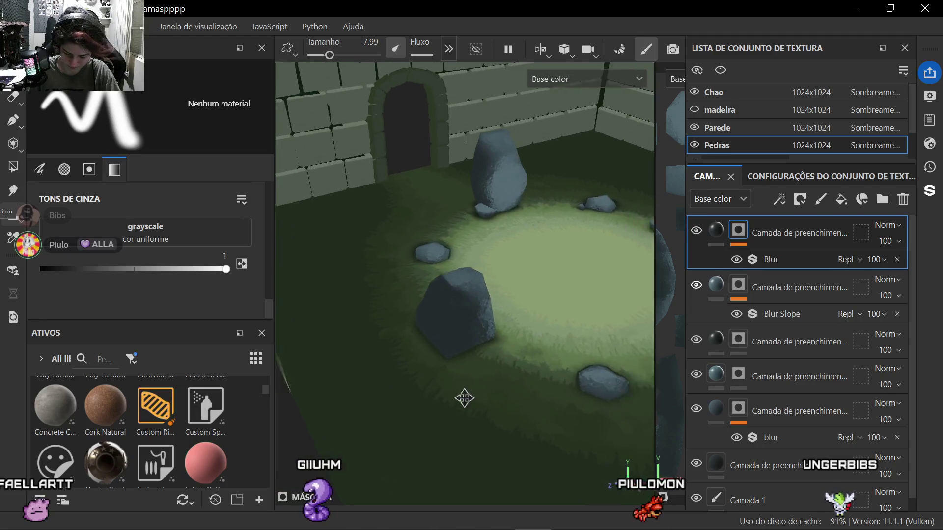
scroll(406, 277, "up", 3)
scroll(406, 278, "down", 3)
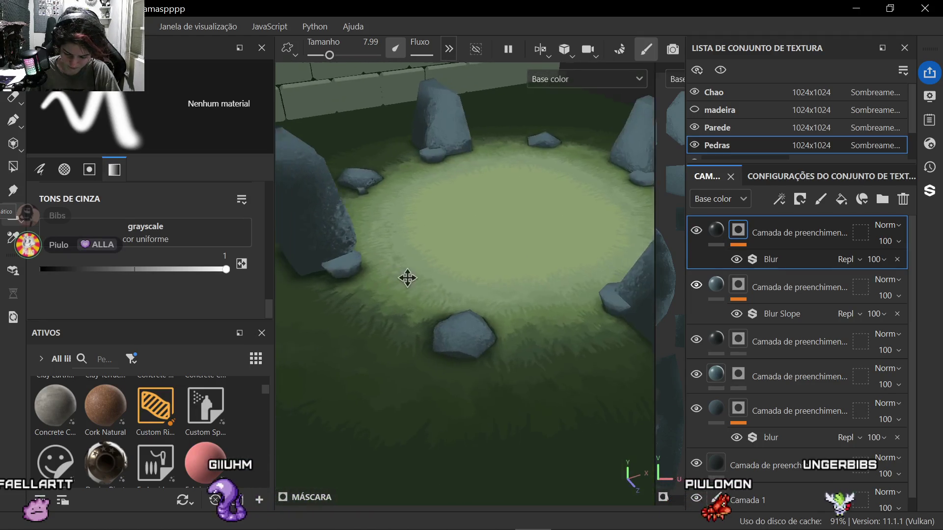
scroll(474, 281, "up", 3)
left_click_drag(474, 280, 480, 277, "alt")
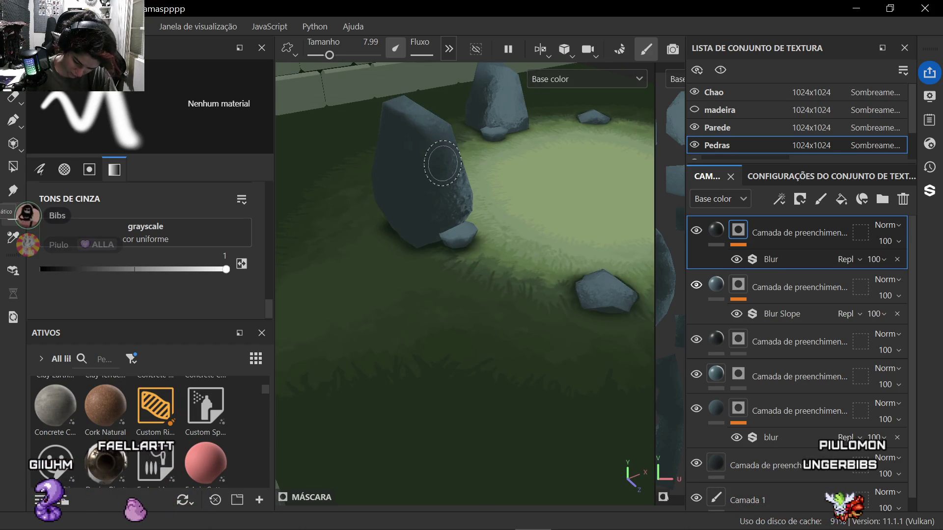
mouse_move(443, 164)
left_mouse_down("alt")
mouse_move(309, 236)
mouse_move(357, 357)
mouse_move(464, 380)
mouse_move(336, 344)
mouse_move(412, 310)
left_mouse_up("alt")
scroll(310, 236, "up", 5)
scroll(464, 328, "up", 4)
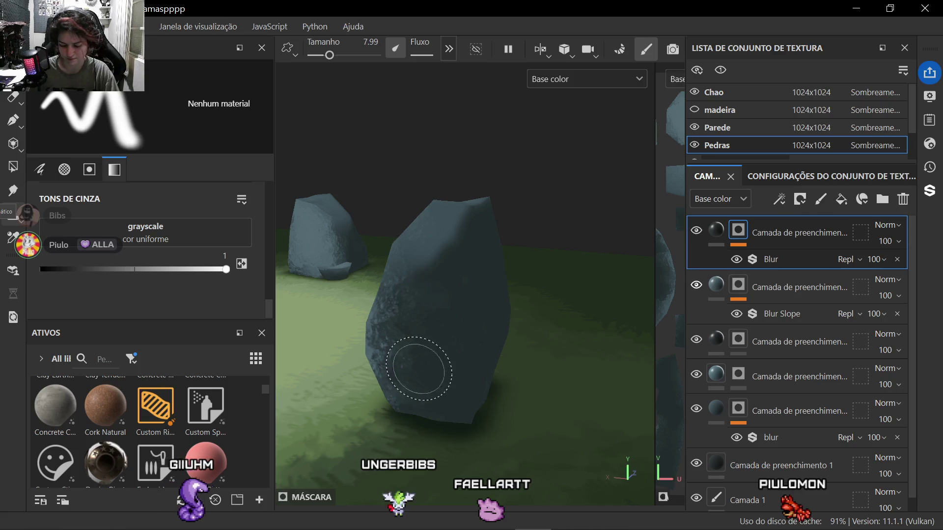
mouse_move(419, 369)
left_mouse_down("alt")
mouse_move(302, 435)
mouse_move(443, 378)
left_mouse_up("alt")
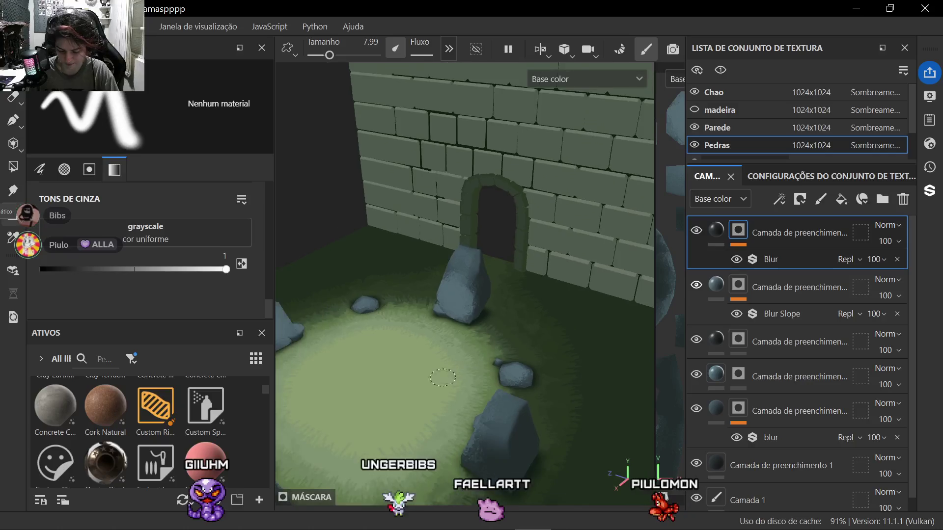
scroll(443, 378, "up", 8)
middle_click_drag(443, 353, 448, 372, "alt")
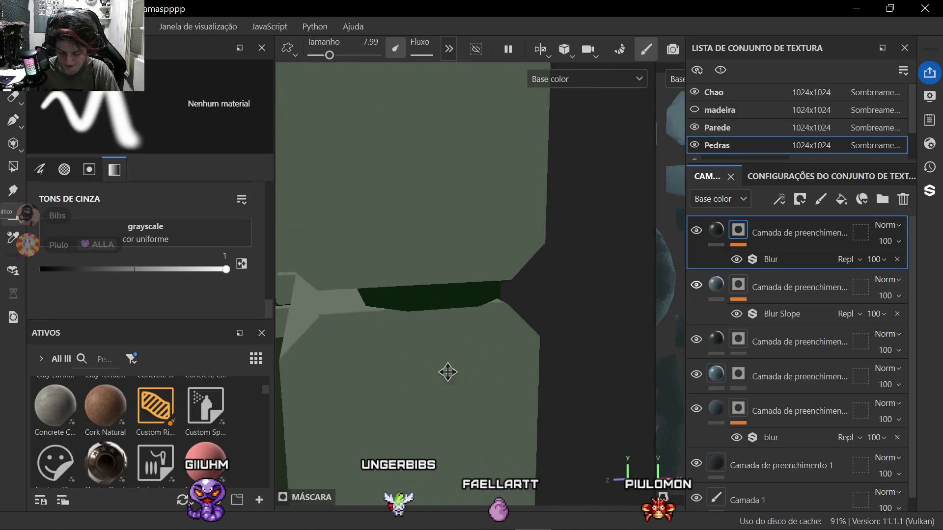
scroll(448, 374, "down", 8)
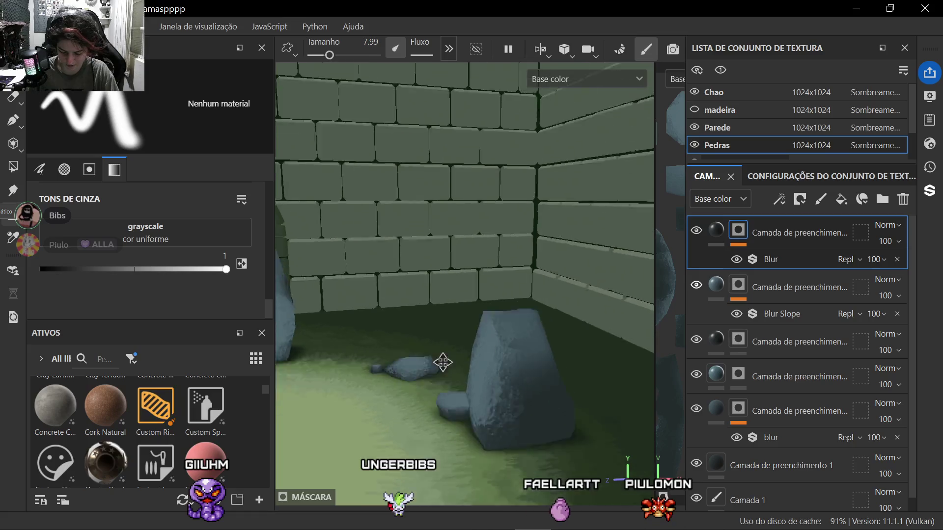
mouse_move(442, 363)
middle_mouse_down()
mouse_move(413, 295)
mouse_move(396, 335)
middle_mouse_up()
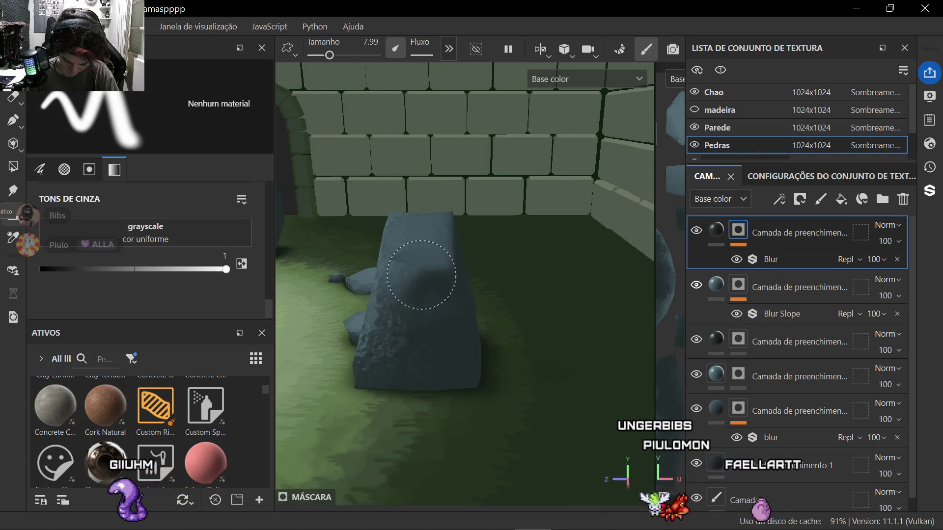
mouse_move(457, 280)
left_mouse_down("alt")
mouse_move(413, 316)
mouse_move(457, 362)
mouse_move(472, 343)
mouse_move(516, 328)
left_mouse_up("alt")
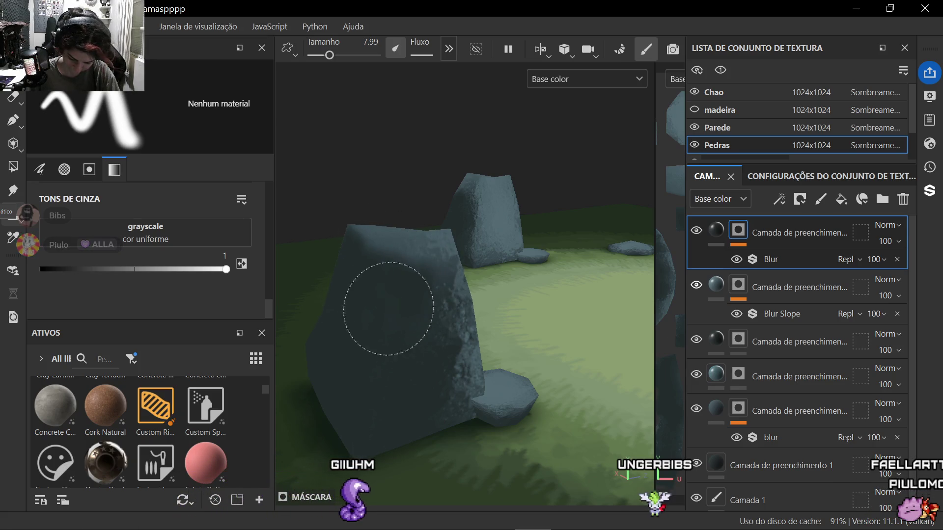
mouse_move(427, 335)
left_mouse_down("alt")
mouse_move(397, 347)
mouse_move(408, 339)
left_mouse_up("alt")
mouse_move(409, 339)
right_mouse_down("alt")
mouse_move(415, 333)
mouse_move(384, 346)
right_mouse_up("alt")
left_click_drag(383, 346, 318, 372, "alt")
right_click_drag(318, 372, 383, 353, "alt")
left_click_drag(383, 354, 503, 324, "alt")
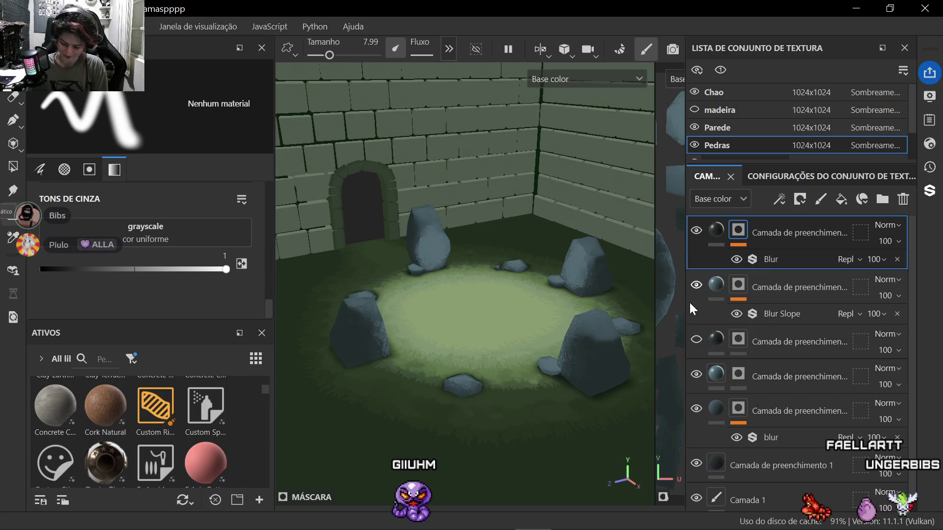
Step: Toggle the three rock shading layers' visibility to compare their effect
left_click(695, 233)
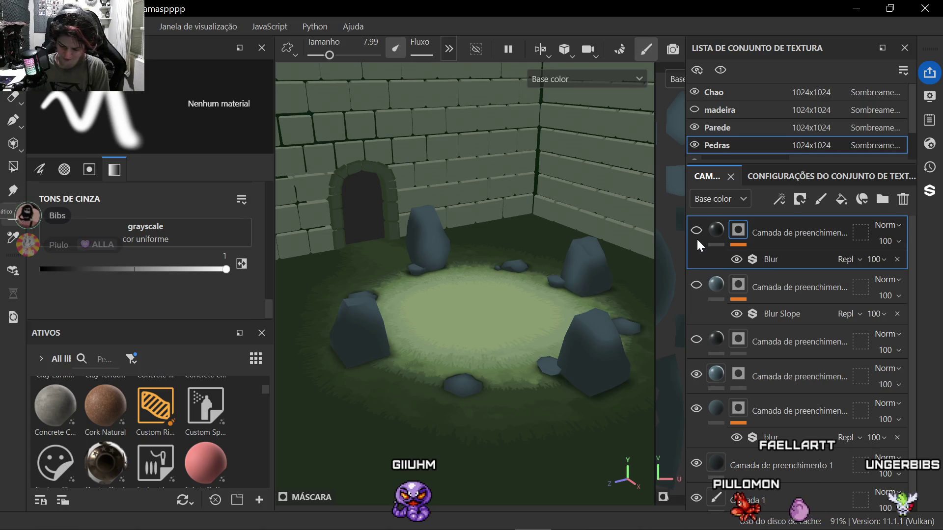
left_click(695, 340)
left_click(696, 288)
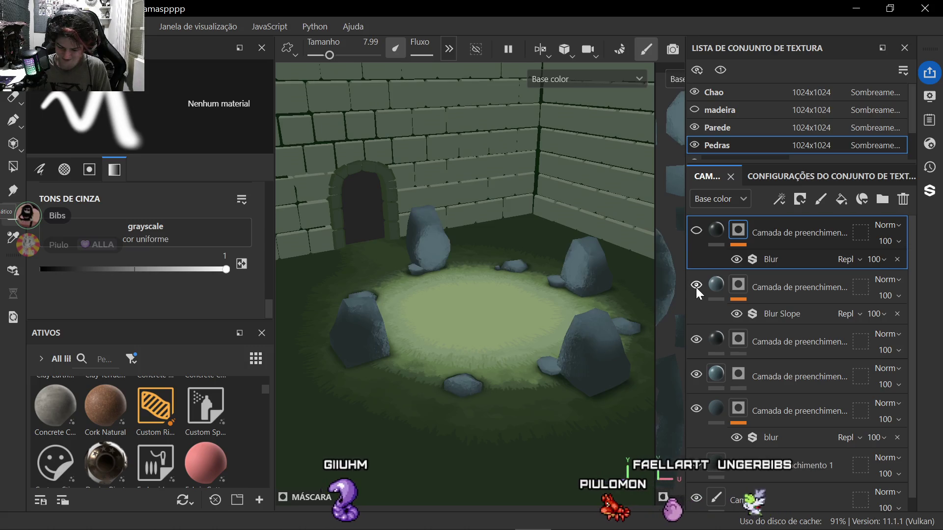
left_click(696, 234)
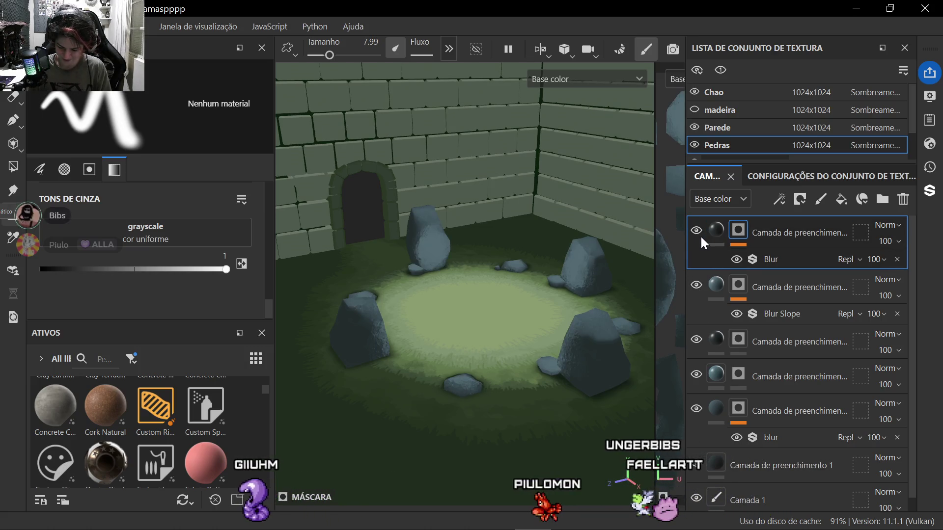
scroll(578, 346, "up", 3)
scroll(516, 369, "up", 2)
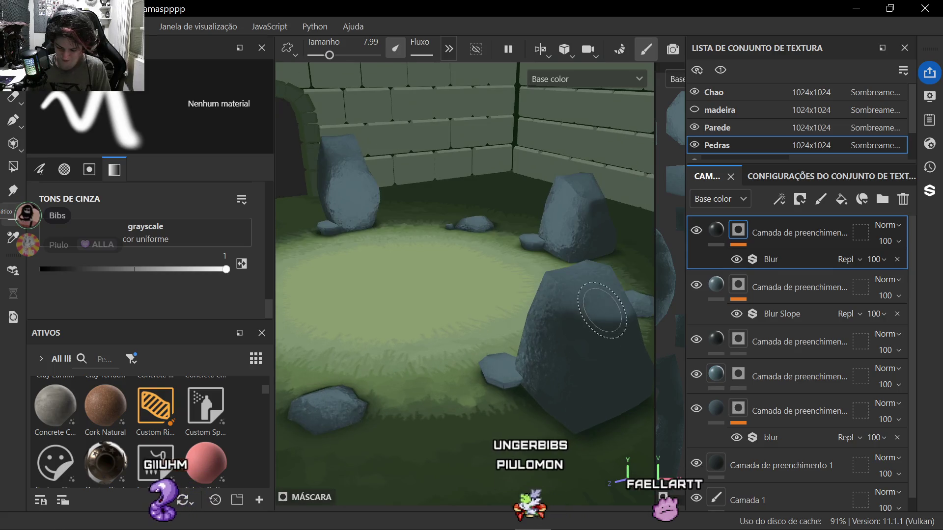
scroll(475, 379, "up", 2)
scroll(475, 379, "down", 3)
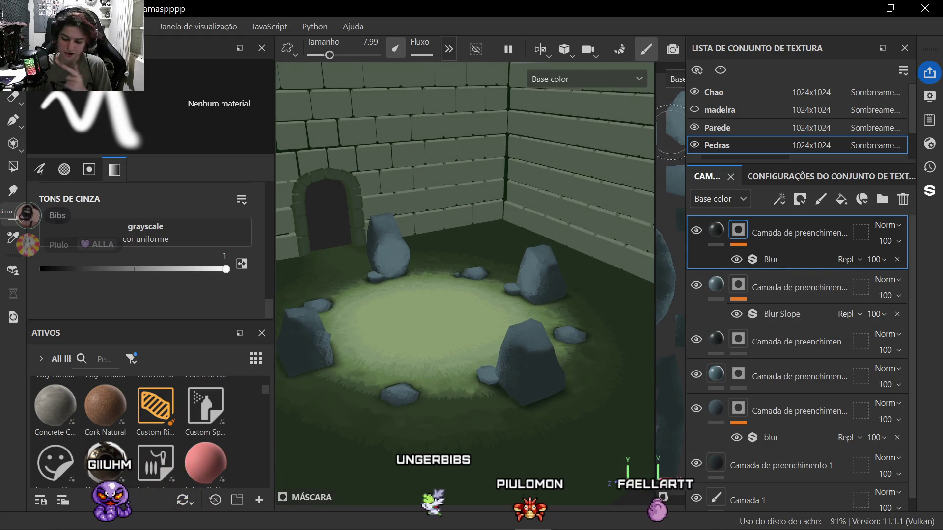
scroll(716, 128, "down", 2)
scroll(705, 130, "up", 2)
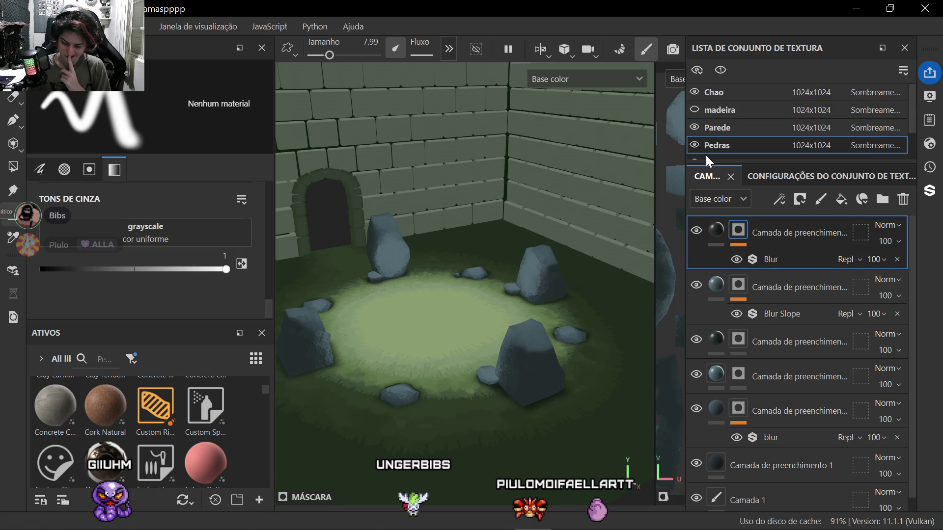
Step: Make the Chao floor texture set active to show its layer stack
left_click(714, 93)
left_click(718, 95)
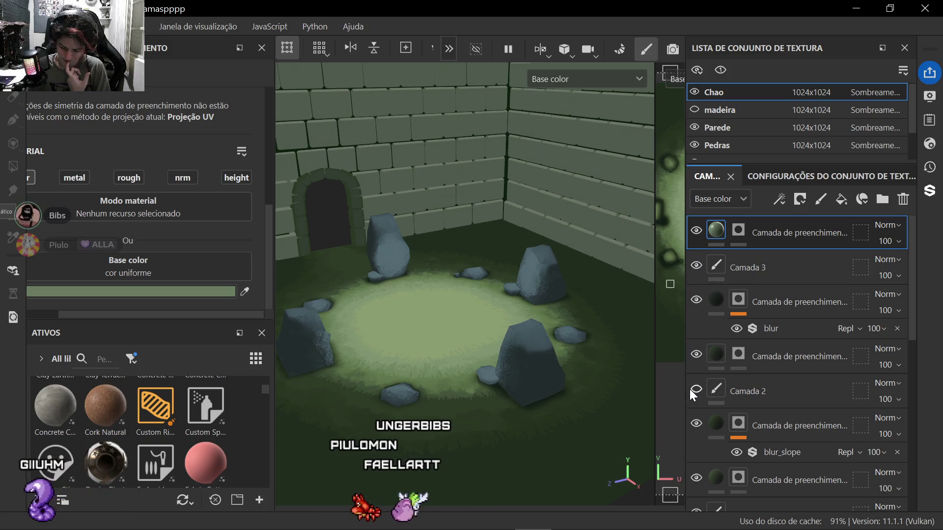
scroll(690, 389, "down", 2)
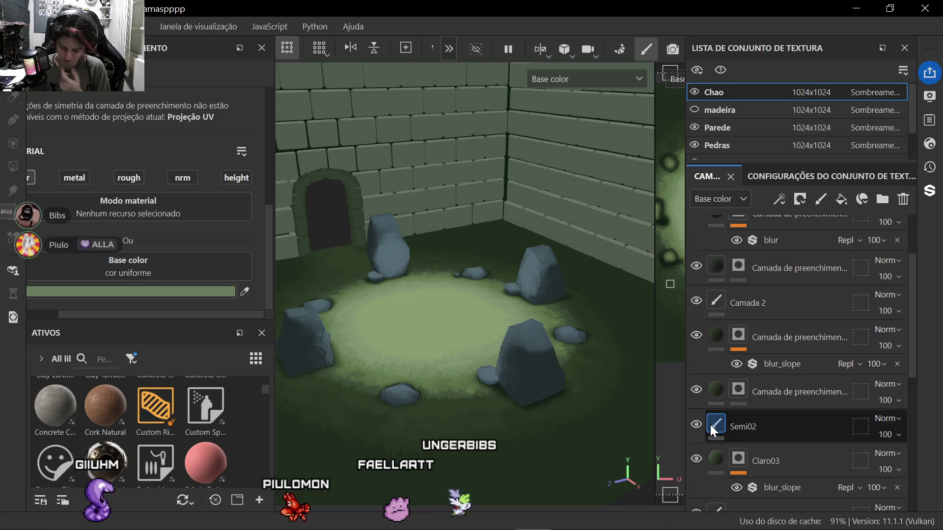
scroll(696, 414, "down", 2)
scroll(727, 439, "down", 2)
scroll(727, 440, "down", 2)
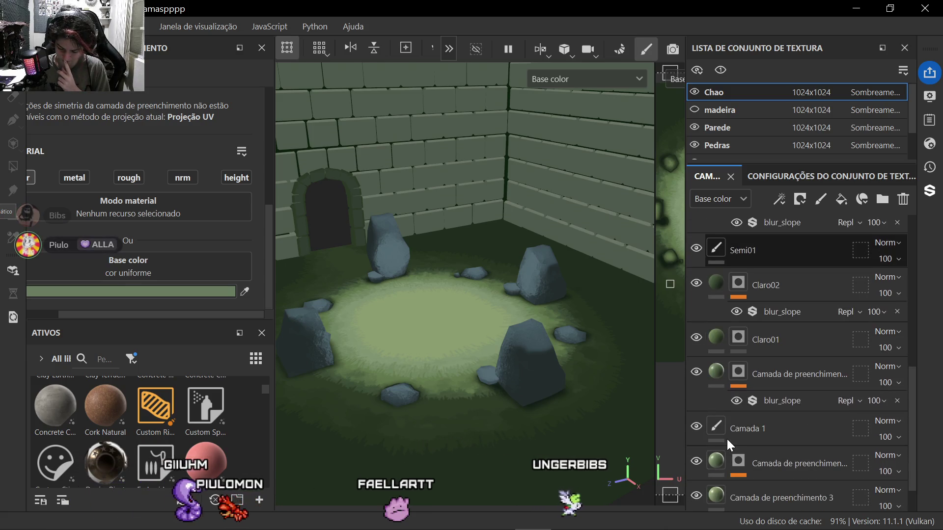
left_click(697, 428)
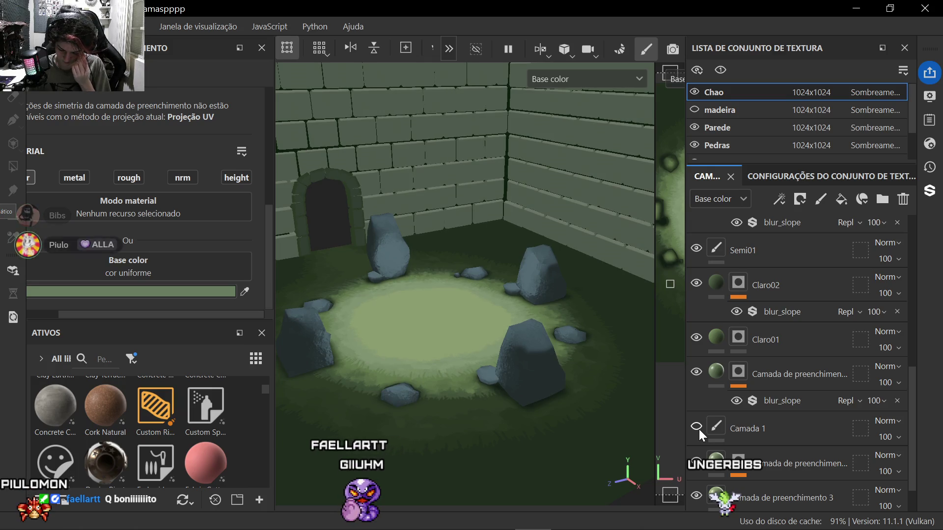
scroll(798, 401, "up", 3)
scroll(799, 397, "up", 3)
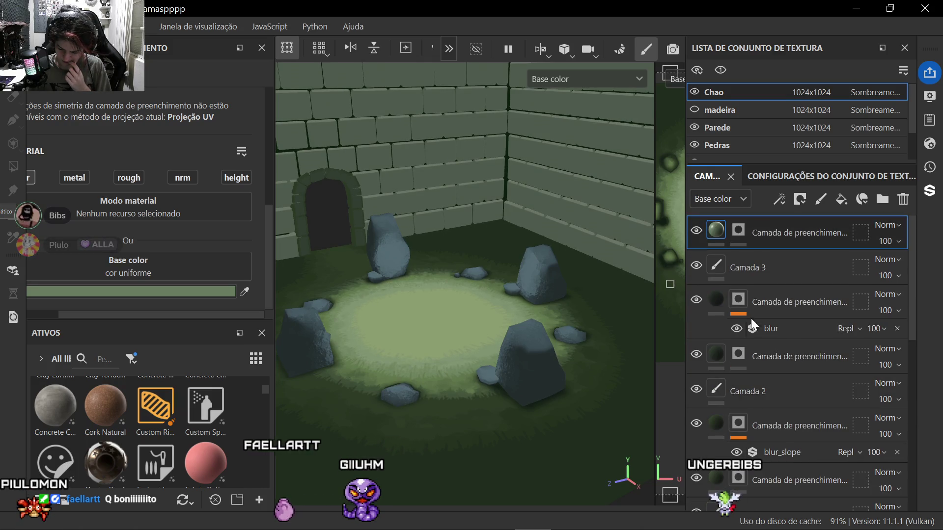
left_click(696, 301)
left_click(694, 355)
left_click(692, 424)
scroll(730, 422, "down", 2)
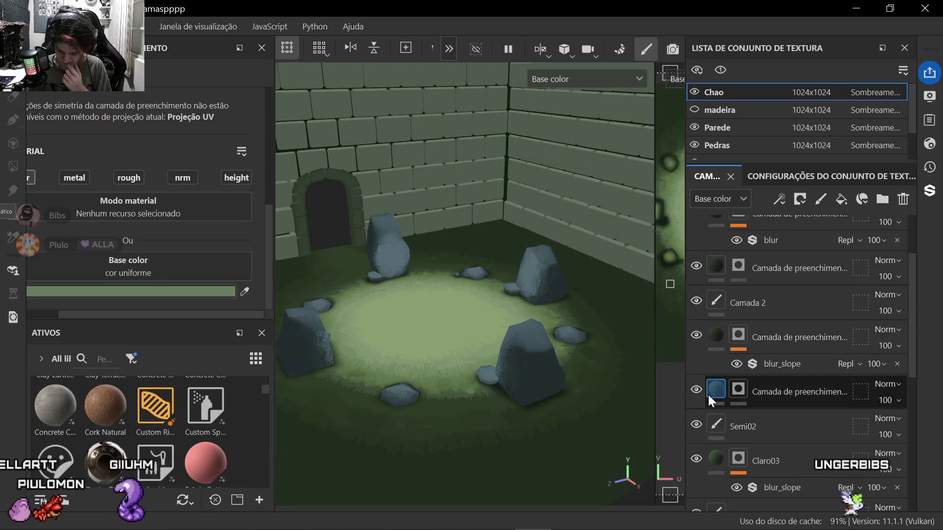
scroll(712, 439, "down", 1)
left_click(723, 424)
scroll(722, 424, "down", 2)
left_click(696, 468)
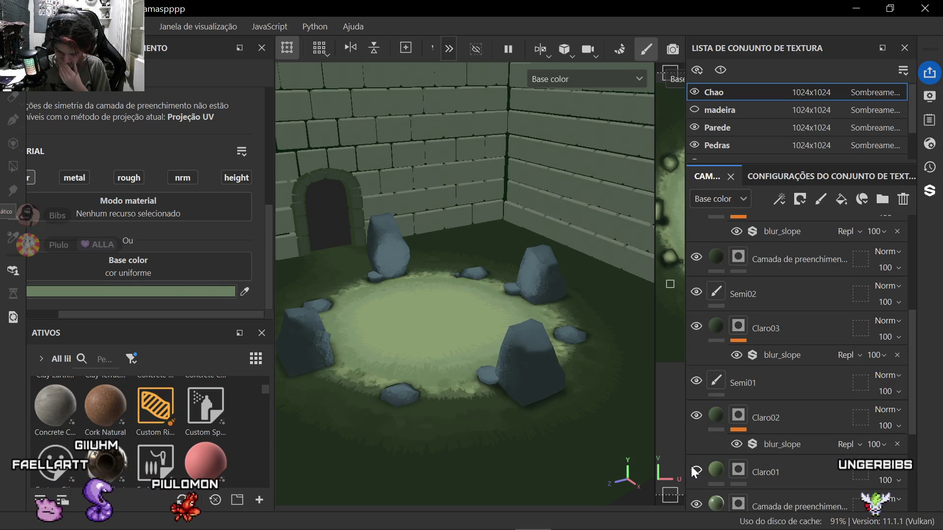
left_click(696, 468)
scroll(768, 458, "down", 1)
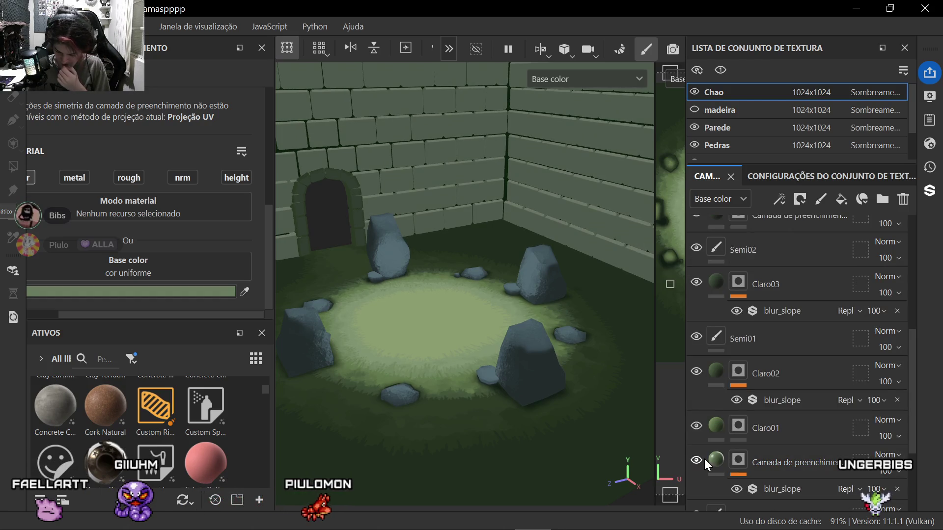
scroll(698, 463, "down", 2)
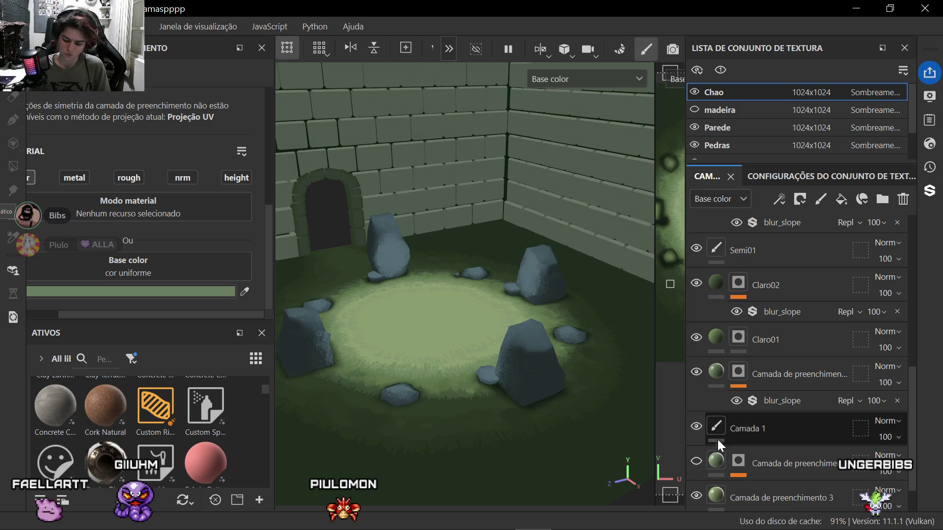
scroll(718, 347, "up", 3)
scroll(719, 352, "up", 3)
scroll(722, 349, "up", 2)
left_click(723, 350)
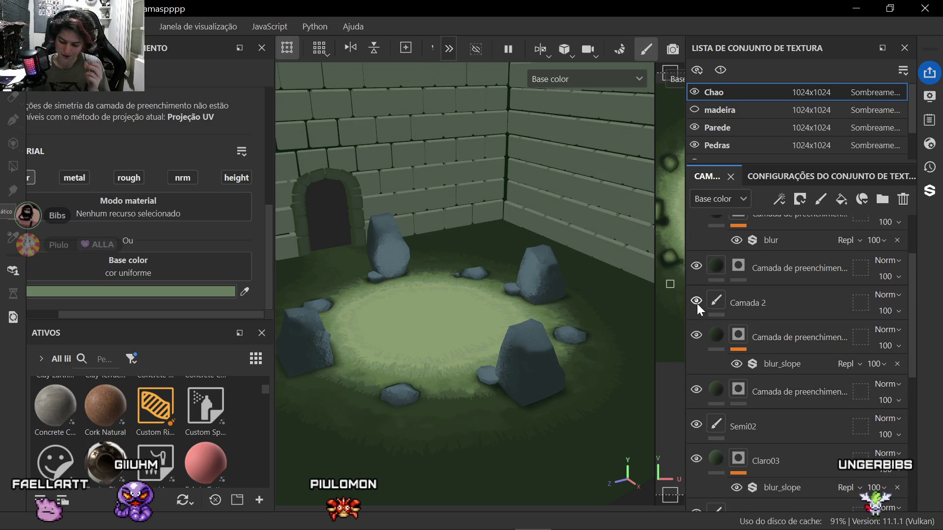
left_click(696, 304)
scroll(719, 332, "up", 1)
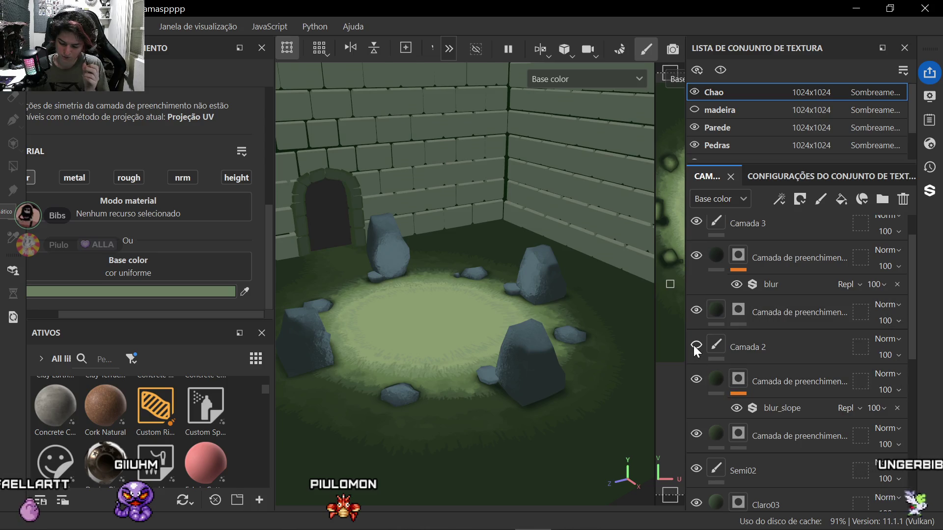
left_click_drag(718, 387, 718, 221)
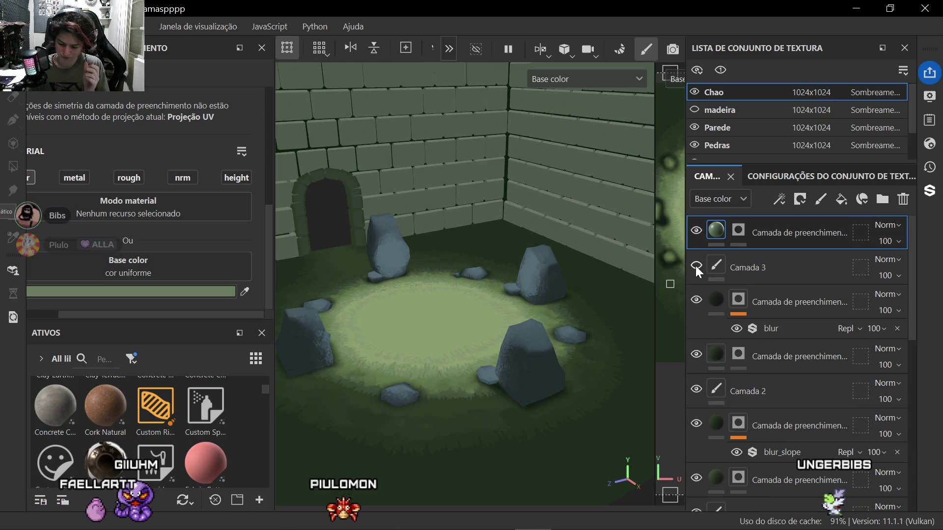
scroll(735, 376, "down", 3)
scroll(737, 380, "down", 3)
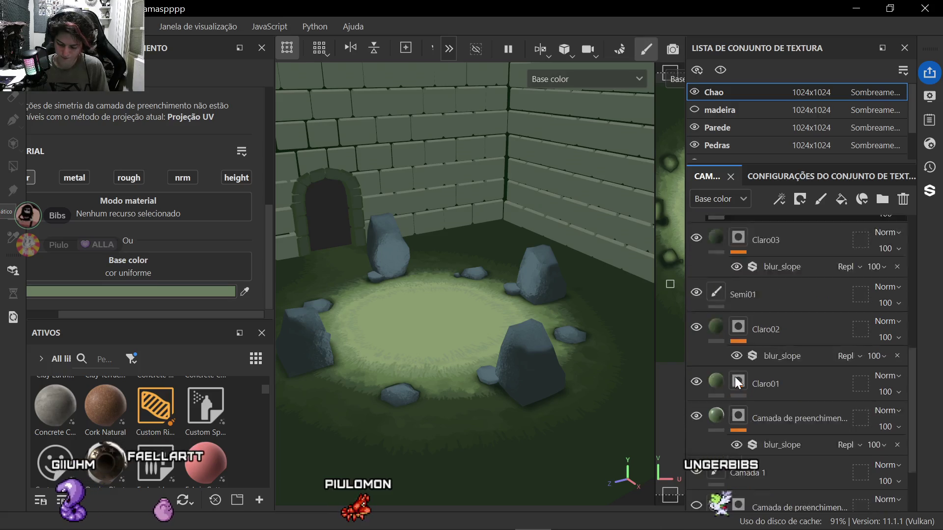
scroll(736, 381, "down", 2)
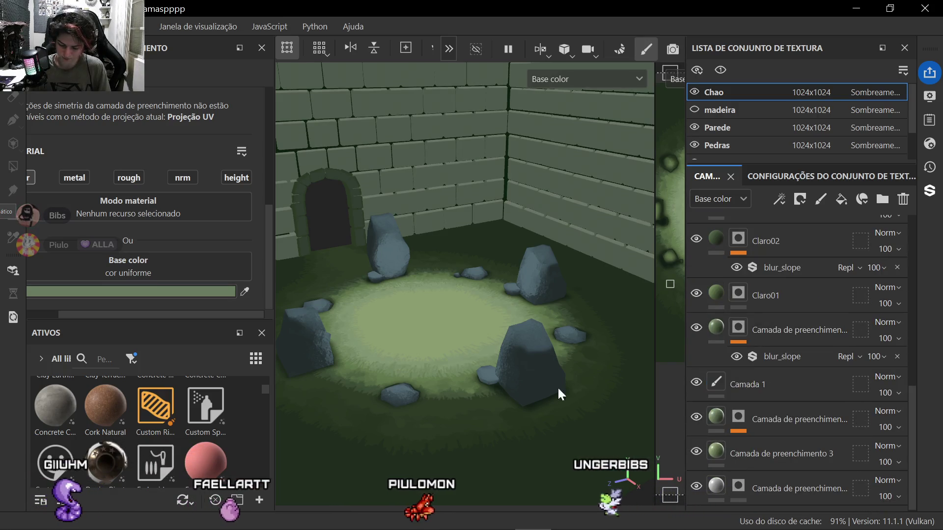
scroll(558, 386, "down", 3)
left_click_drag(389, 288, 451, 346, "alt")
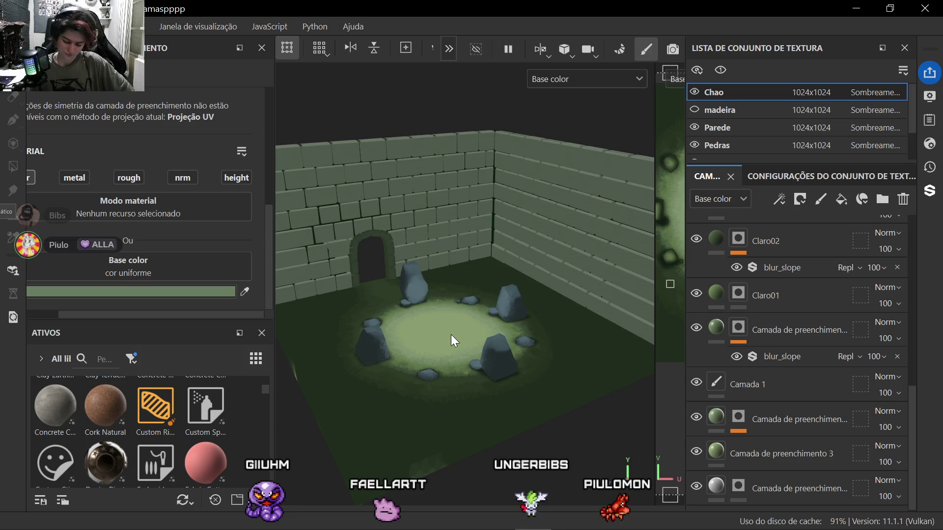
scroll(451, 335, "up", 3)
mouse_move(480, 341)
left_mouse_down("alt")
mouse_move(450, 325)
mouse_move(454, 383)
mouse_move(471, 398)
left_mouse_up("alt")
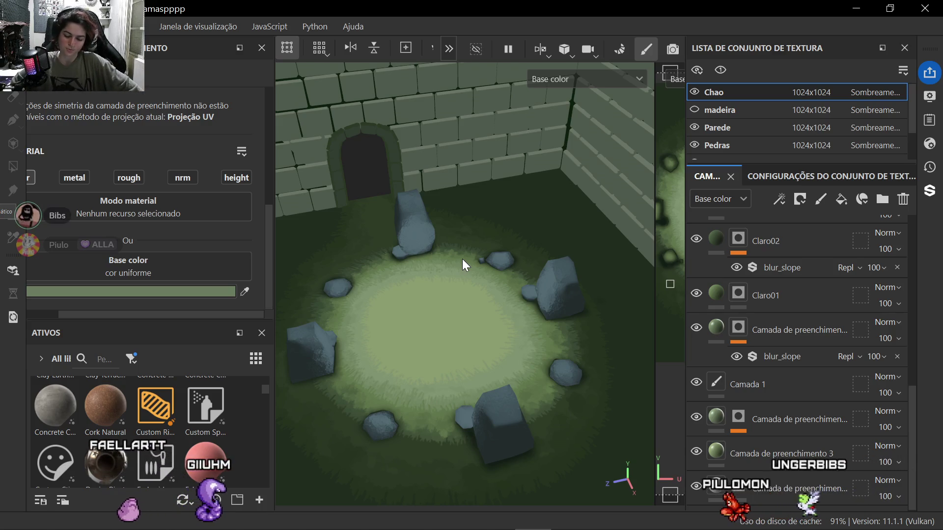
mouse_move(554, 76)
left_mouse_down("alt")
mouse_move(440, 400)
mouse_move(516, 294)
left_mouse_up("alt")
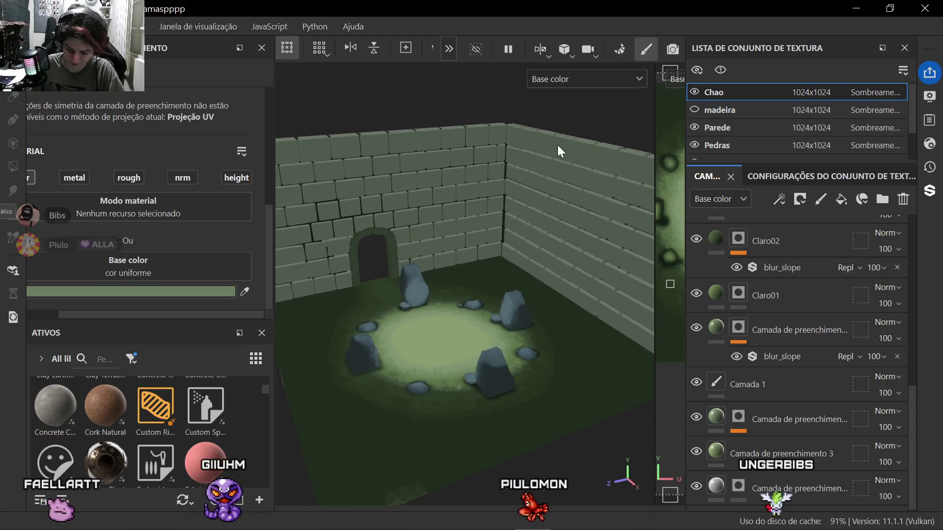
left_click(556, 82)
left_click(570, 98)
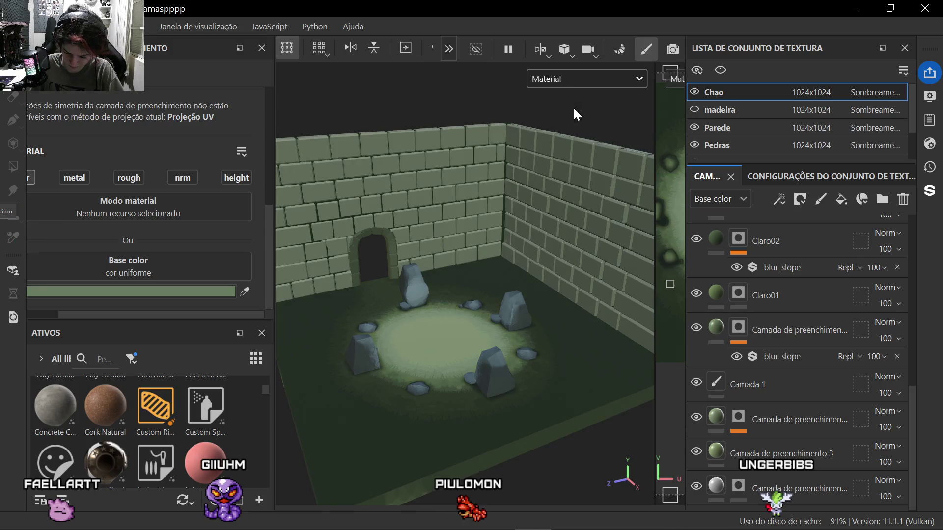
scroll(461, 403, "up", 3)
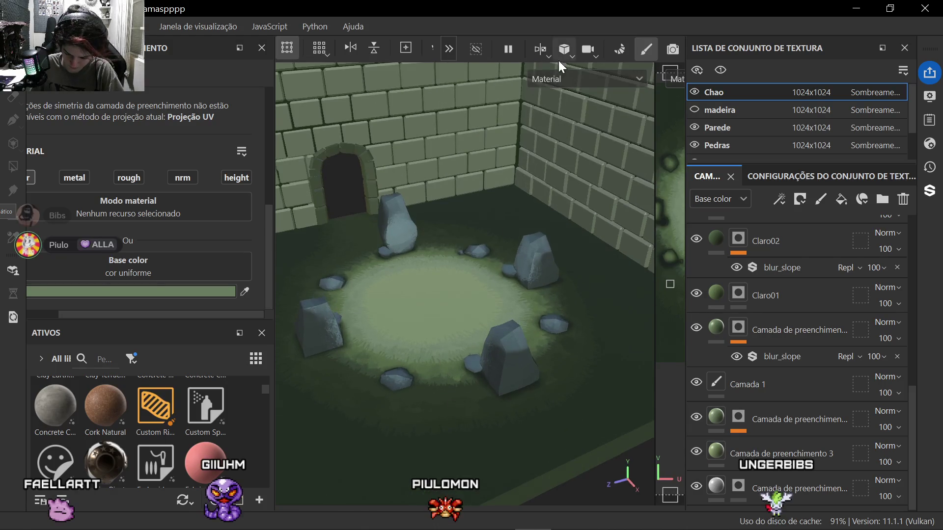
left_click(586, 79)
left_click(564, 143)
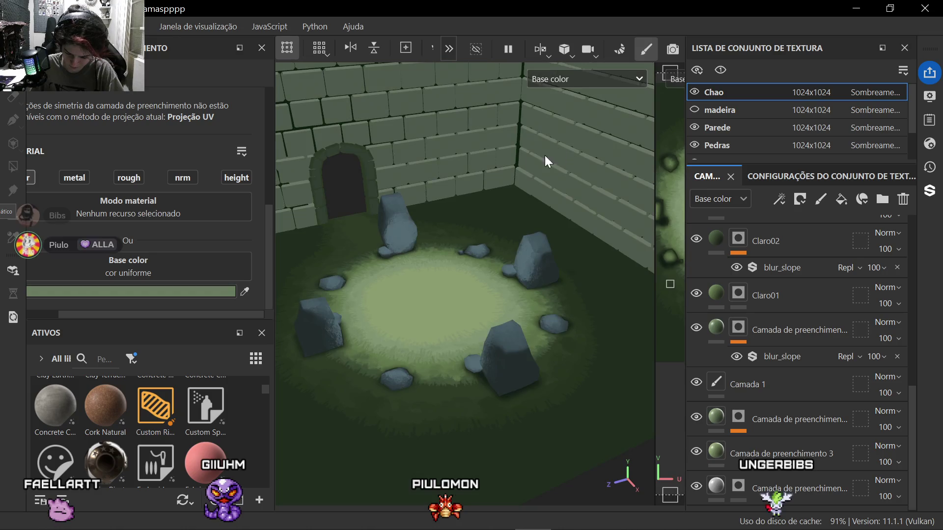
left_click_drag(544, 156, 490, 207, "alt")
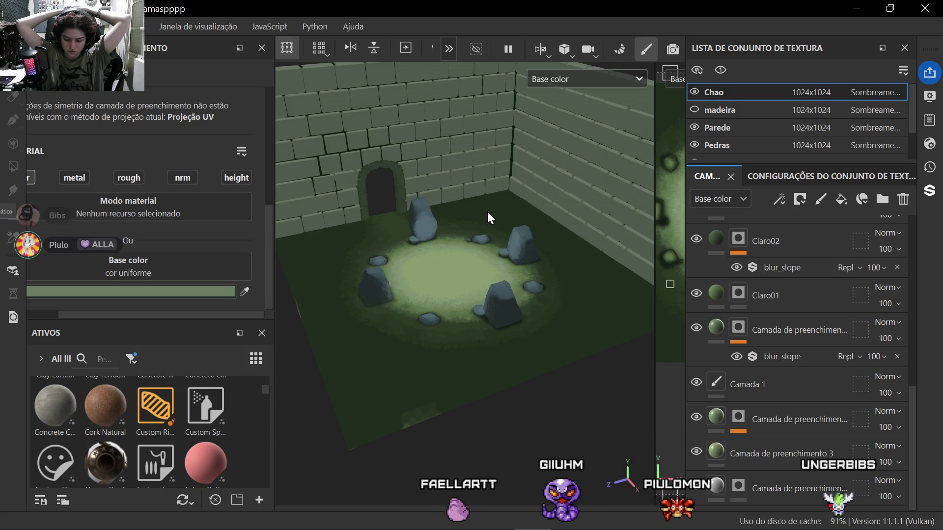
Step: Activate the Pedras rock texture set and select the top shading layer's Blur filter
left_click(730, 128)
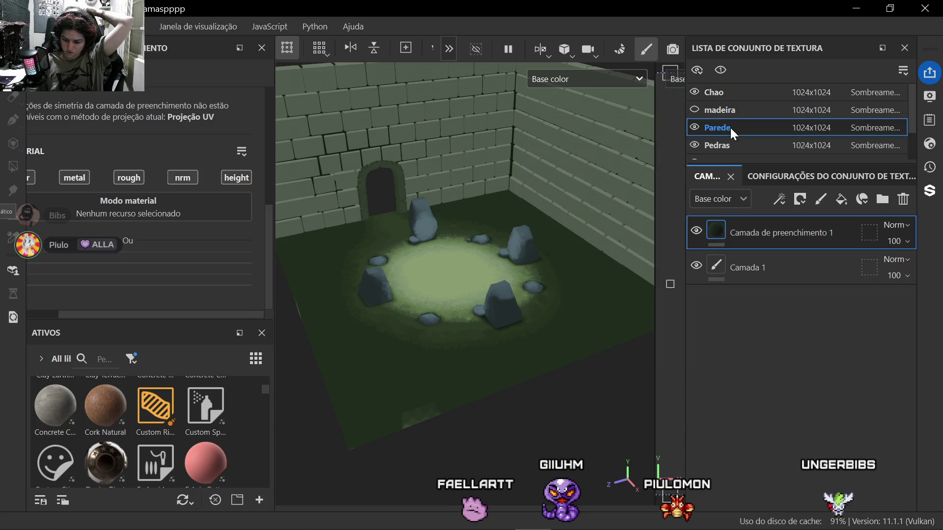
left_click(730, 145)
scroll(540, 305, "up", 3)
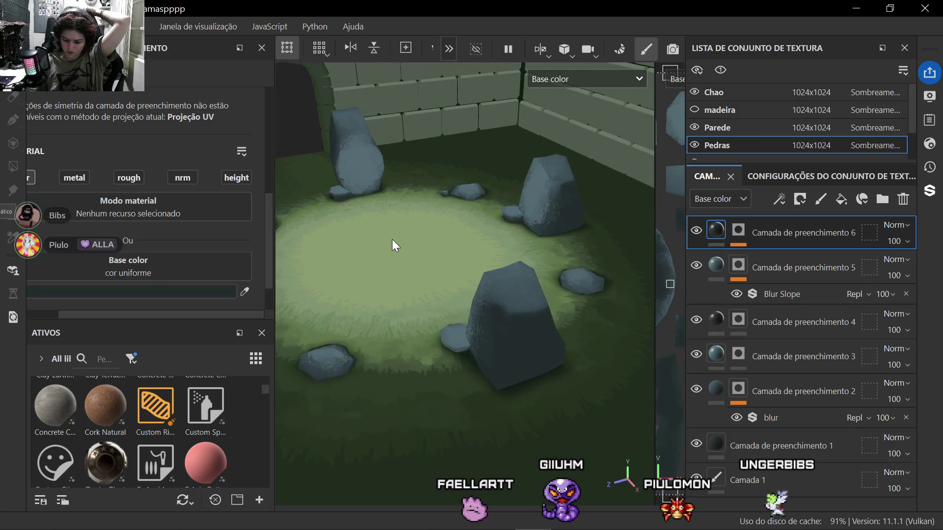
left_click(743, 233)
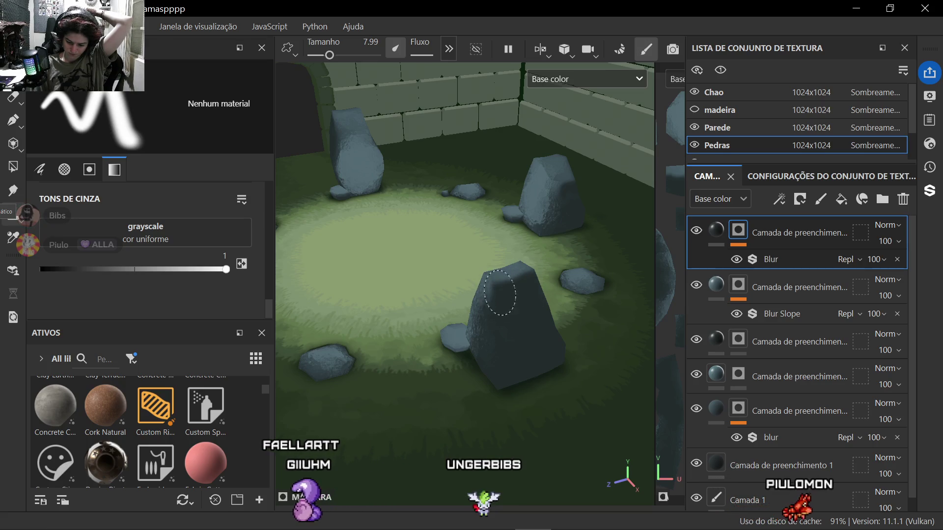
scroll(489, 302, "down", 5)
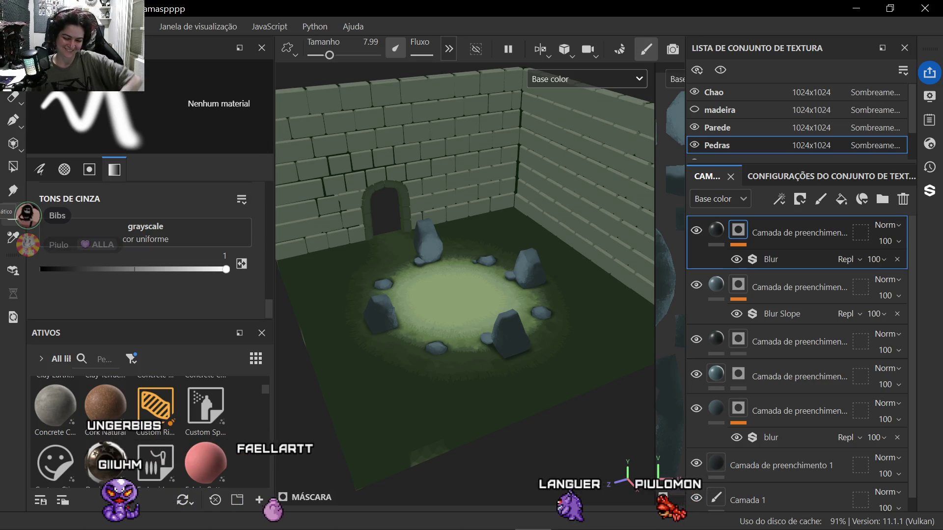
Step: Save the project via Salvar and look across the stone ring
left_click(22, 26)
left_click(50, 151)
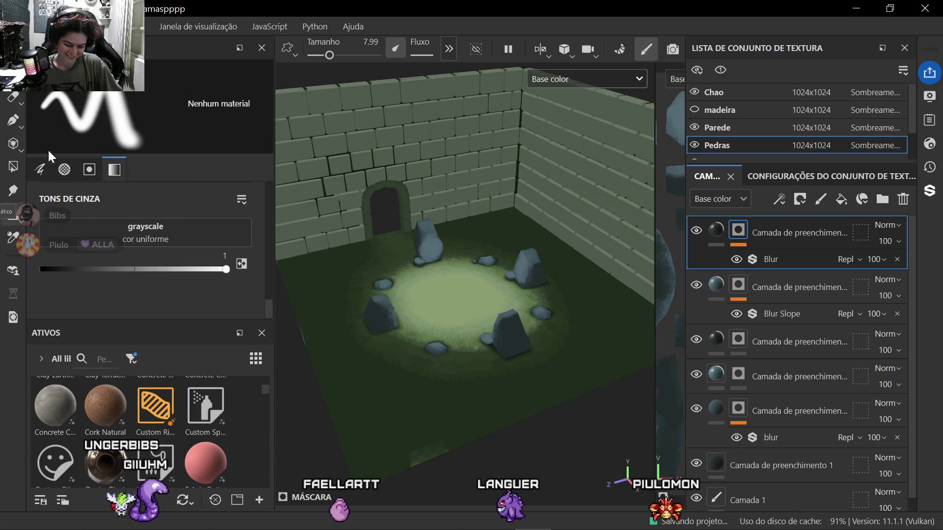
scroll(382, 425, "up", 1)
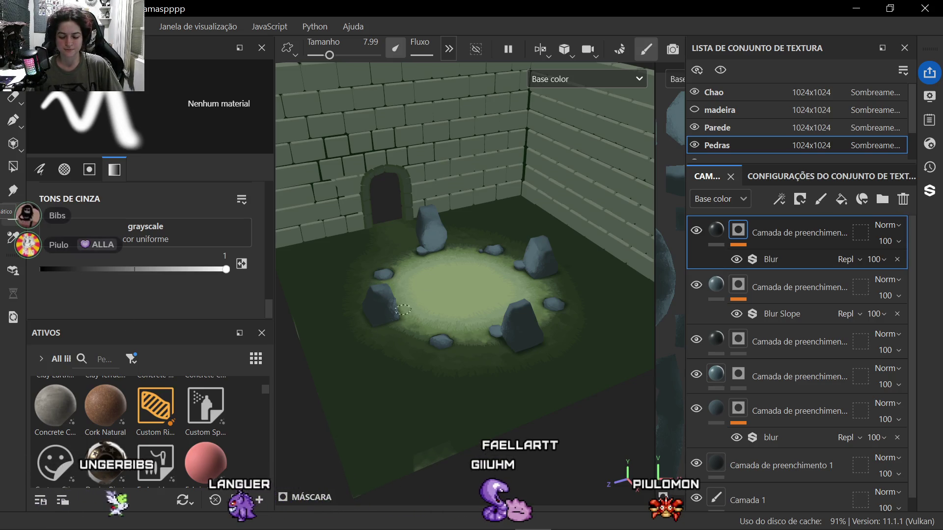
scroll(403, 309, "up", 2)
scroll(420, 243, "up", 2)
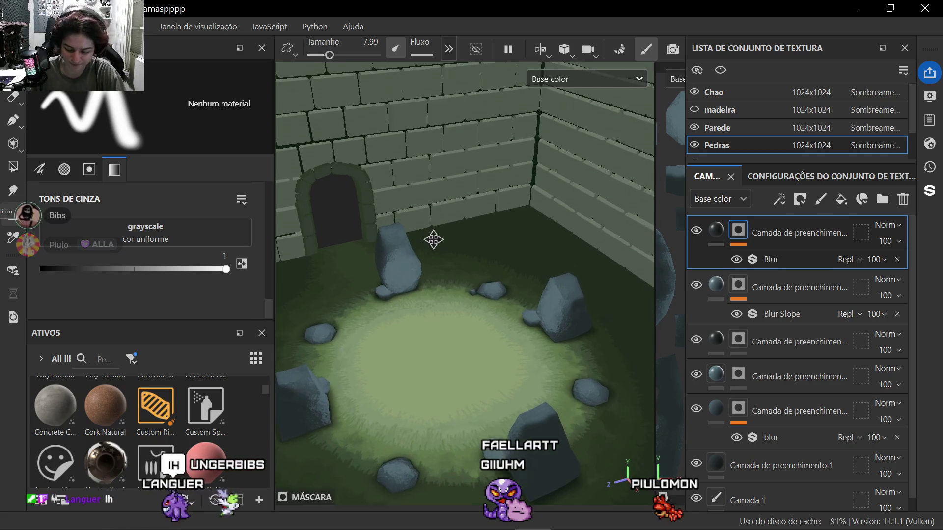
left_click_drag(443, 227, 451, 214, "alt")
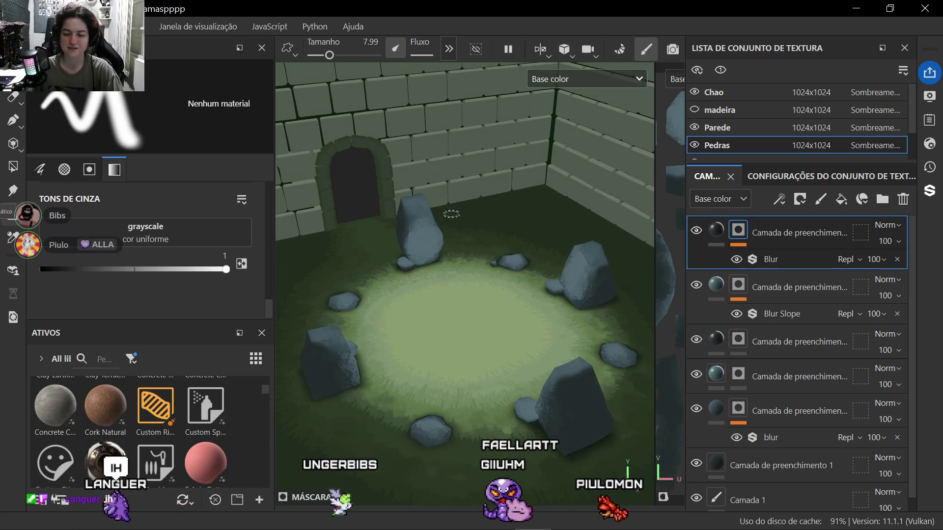